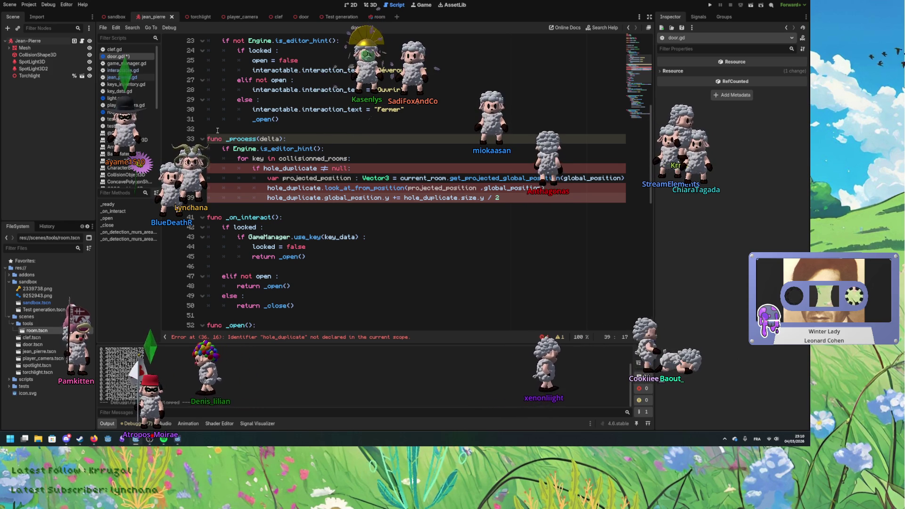
Step: Inspect the hole_duplicate check and projected_position lines around lines 36-39 of door.gd
left_click(290, 169)
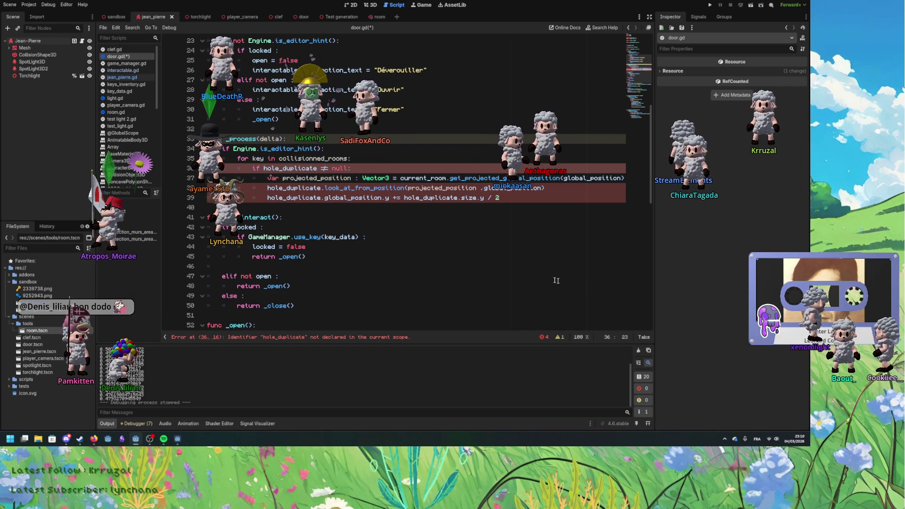
left_click(359, 180)
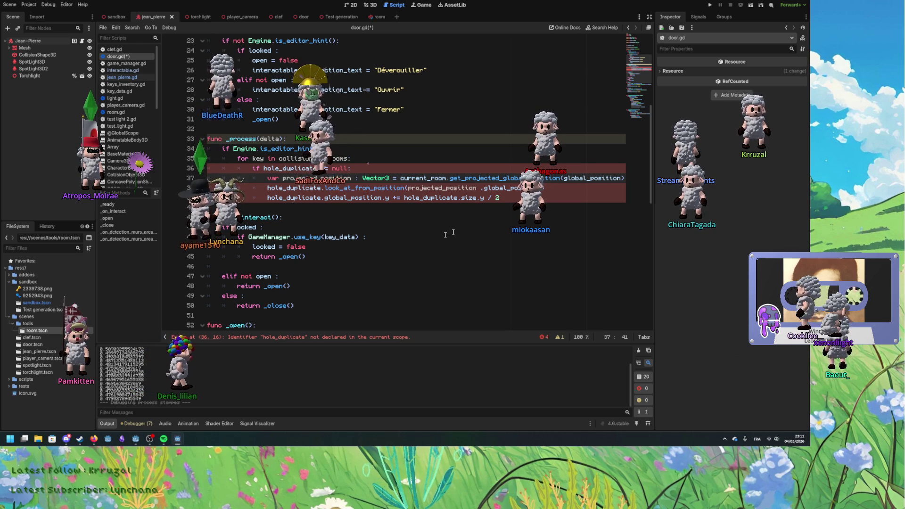
left_click(508, 198)
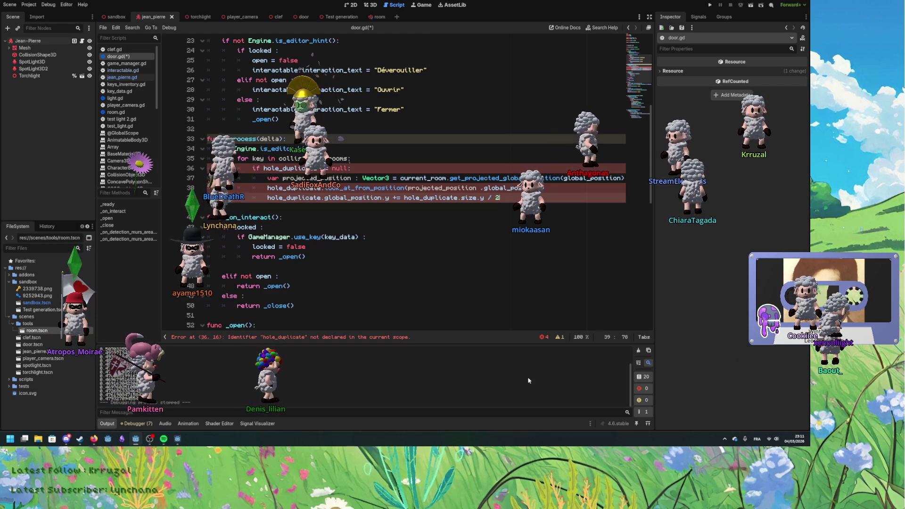
left_click(374, 170)
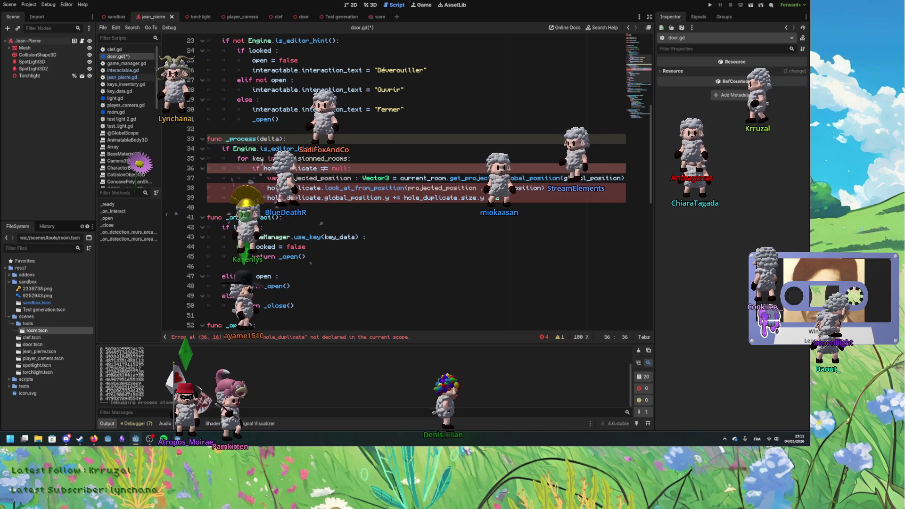
key("End")
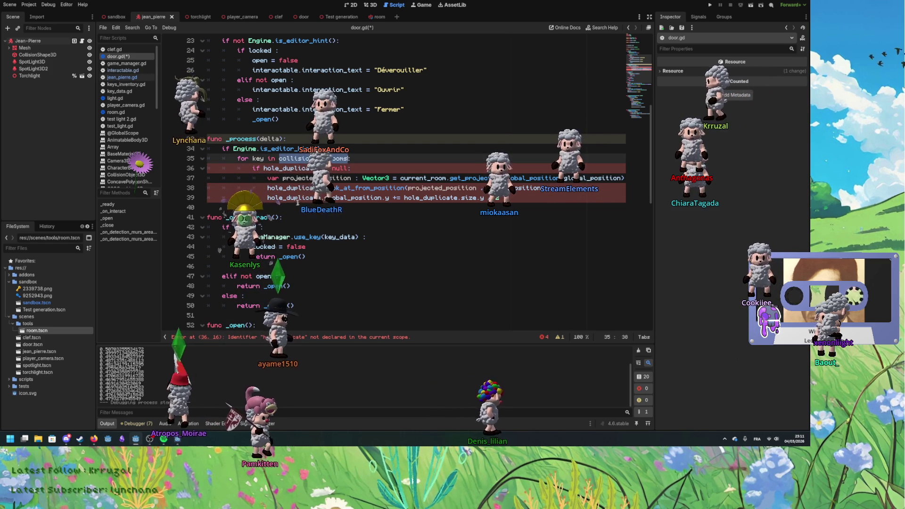
Step: Change the line 35 loop to iterate collisionned_rooms.keys(), and start a new empty line inside it
scroll(295, 188, "up", 1)
left_click(265, 187)
double_click(294, 187)
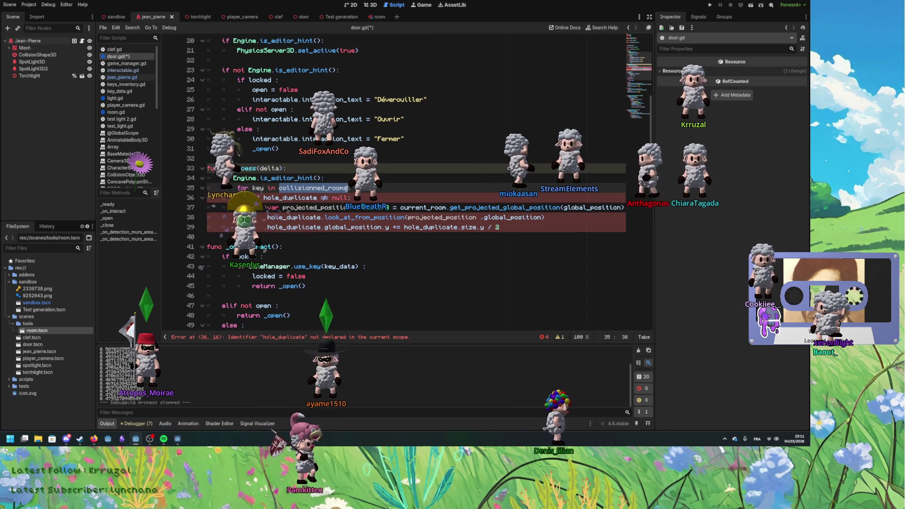
type(".get")
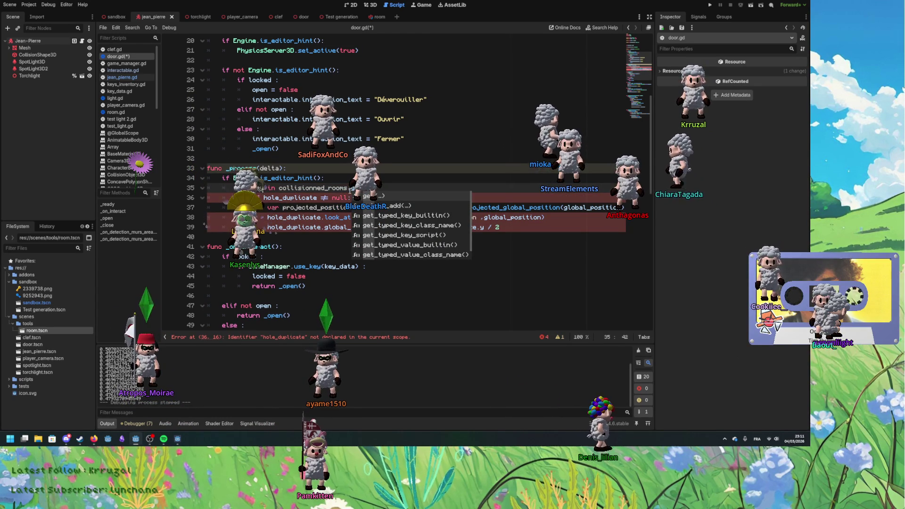
key("BackSpace")
key("BackSpace")
key("BackSpace")
type("k")
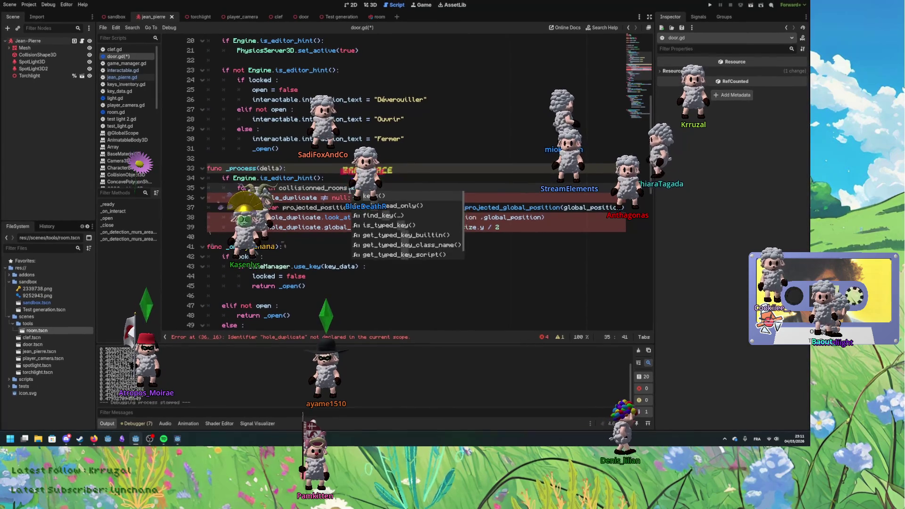
key("Return")
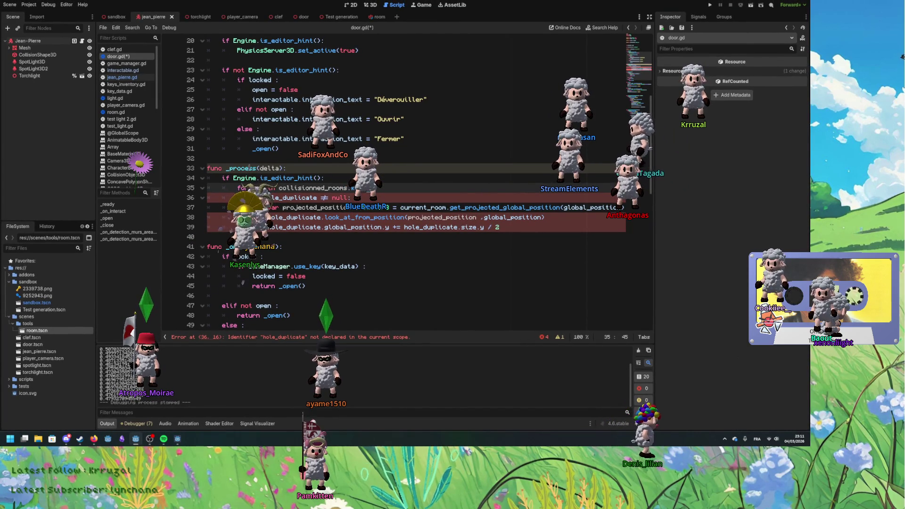
left_click(396, 197)
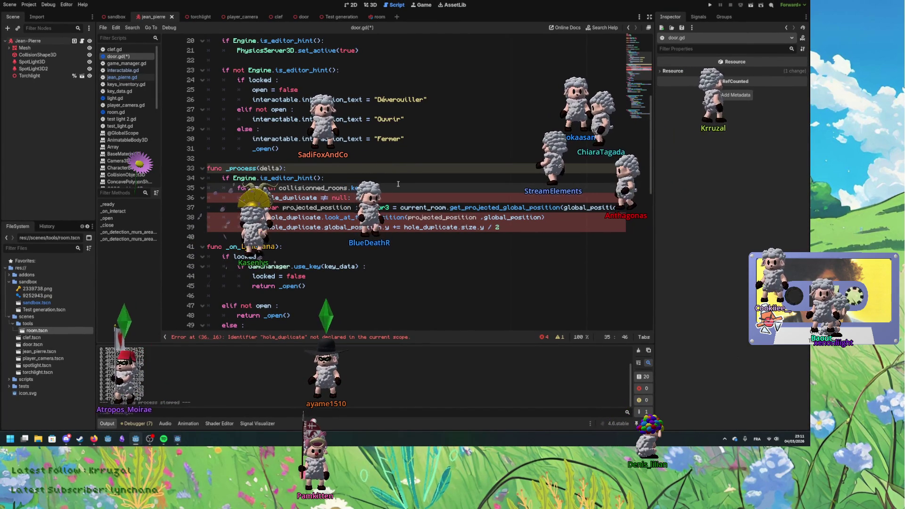
type(":")
key("Return")
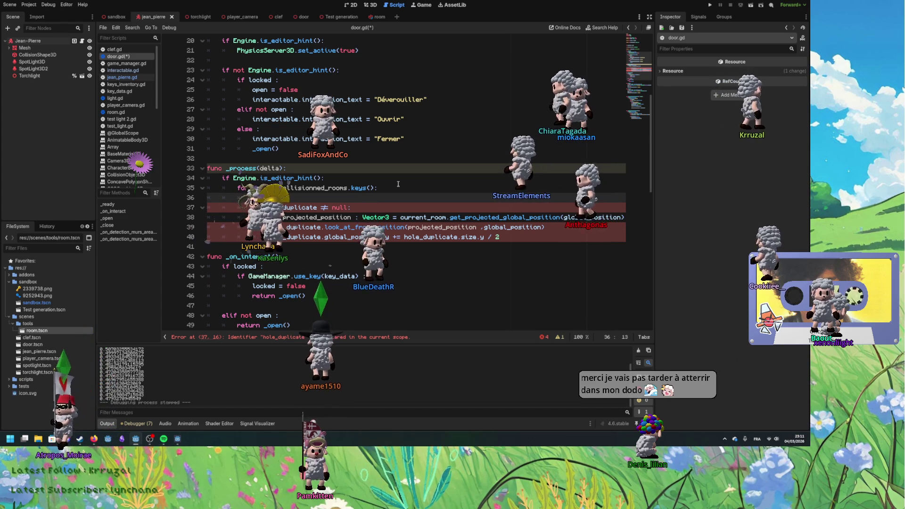
scroll(366, 159, "down", 11)
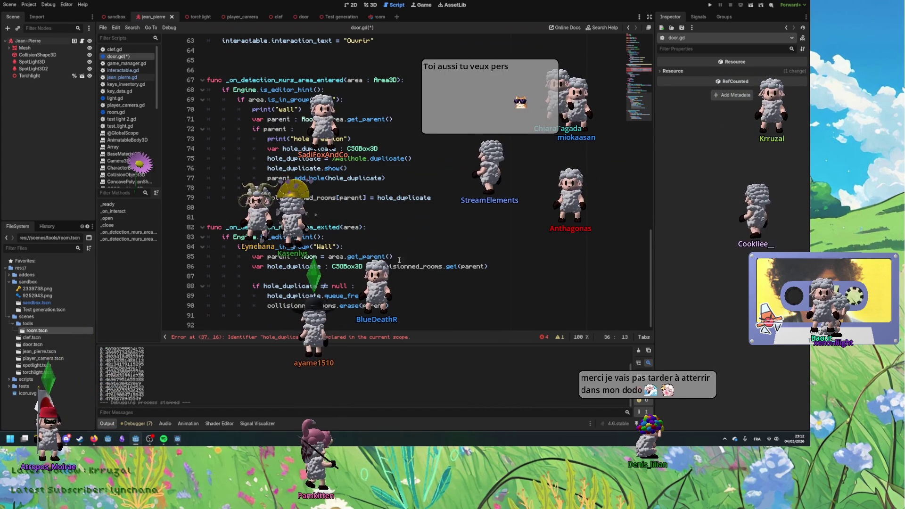
Step: Copy 'var hole_duplicate : CSGBox3D' from line 86 into the empty line inside the loop
left_click_drag(253, 266, 363, 266)
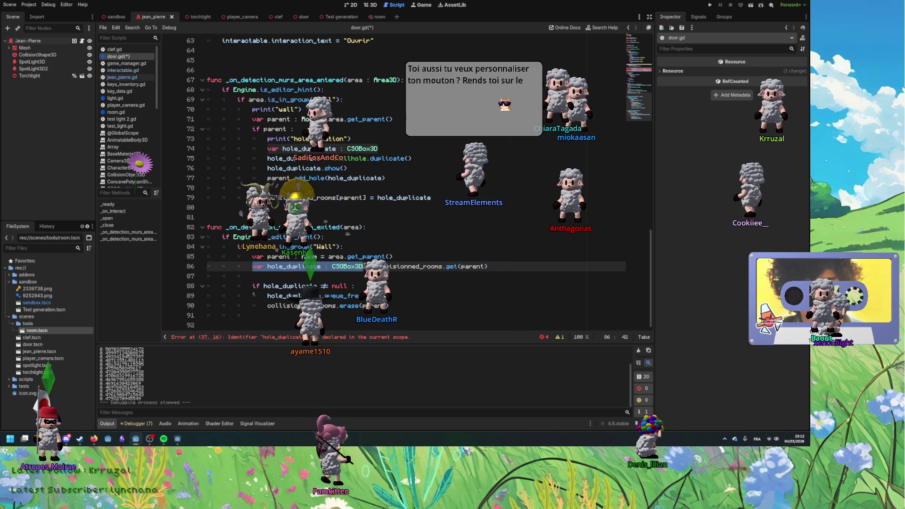
scroll(405, 184, "up", 11)
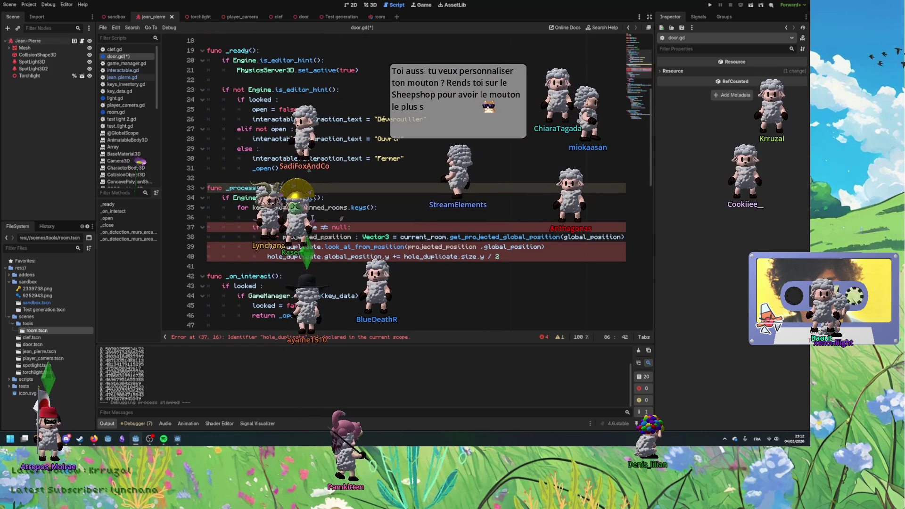
left_click(341, 218)
key("ctrl+v")
key("Right")
key("Right")
key("Right")
Step: Review the uses of hole_duplicate and begin editing the loop variable key on line 35
left_click(428, 225)
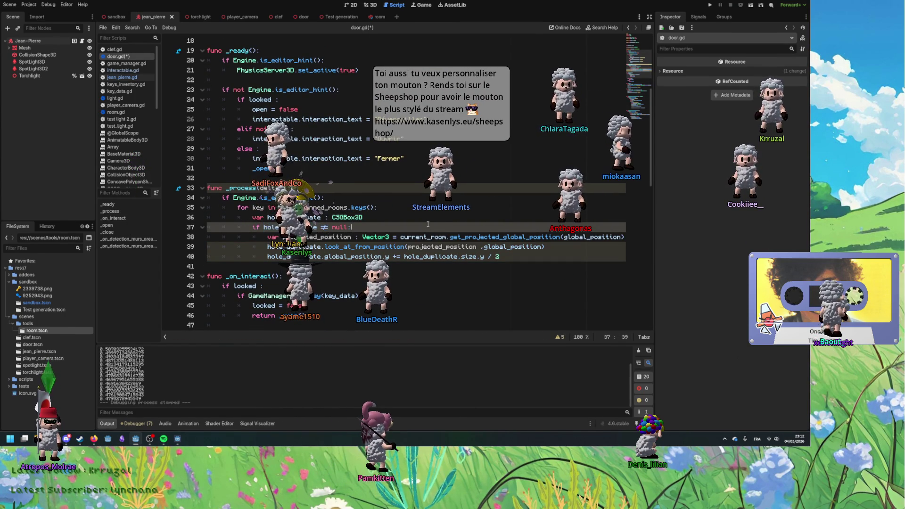
left_click(319, 226)
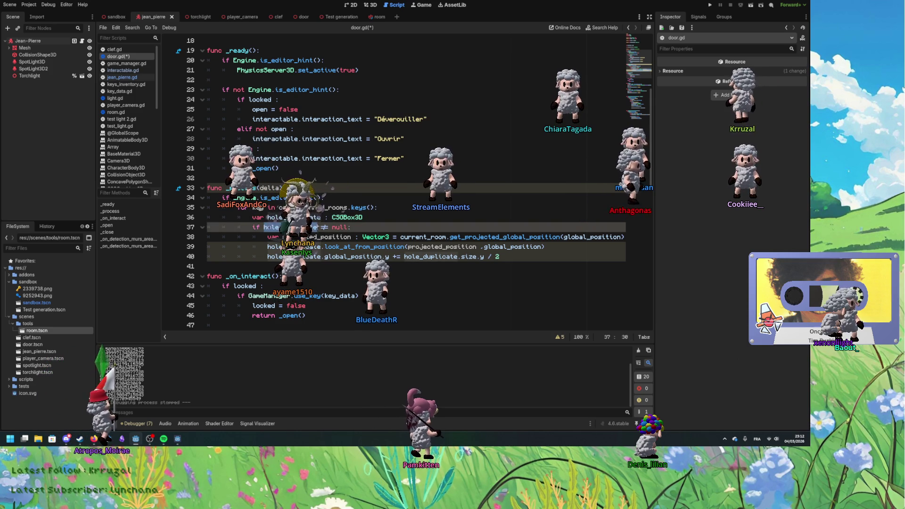
left_click(264, 208)
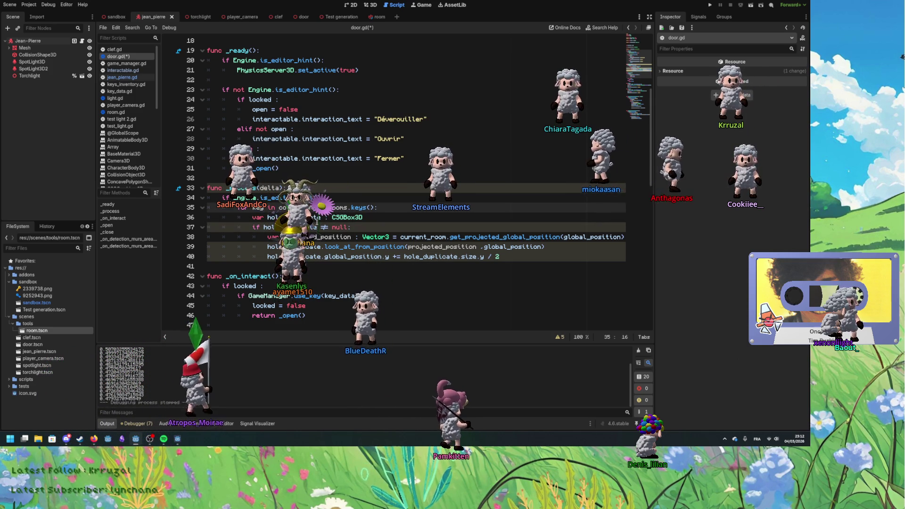
type("v")
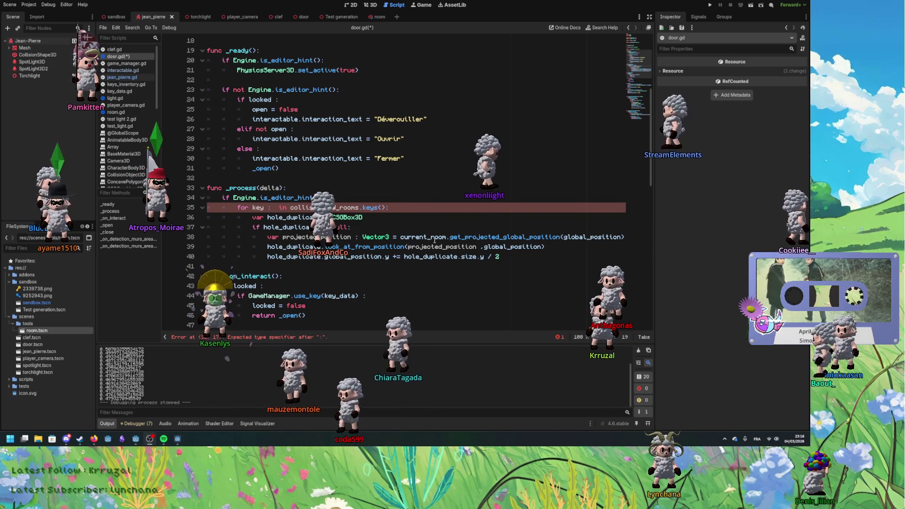
Step: Type the loop variable as 'key : Node', trying then undoing a rename to current_room
left_click(276, 206)
key("BackSpace")
type(": Node")
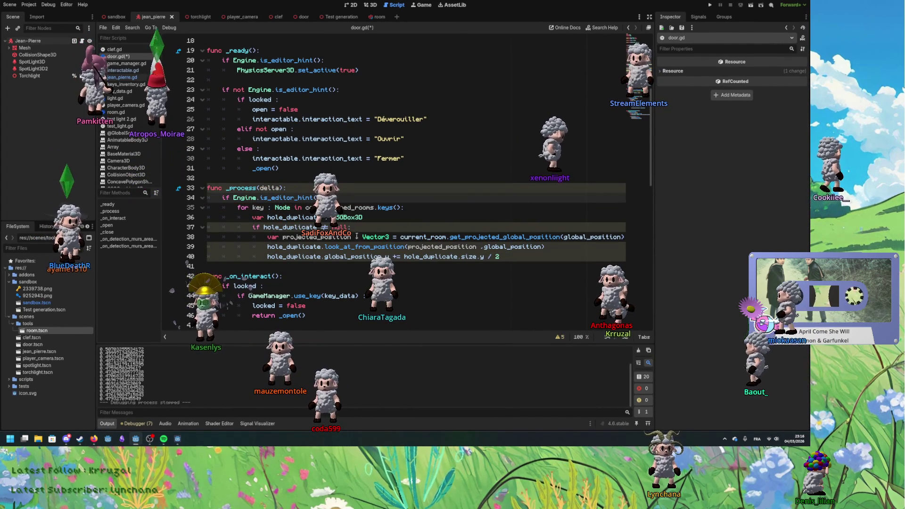
left_click(285, 210)
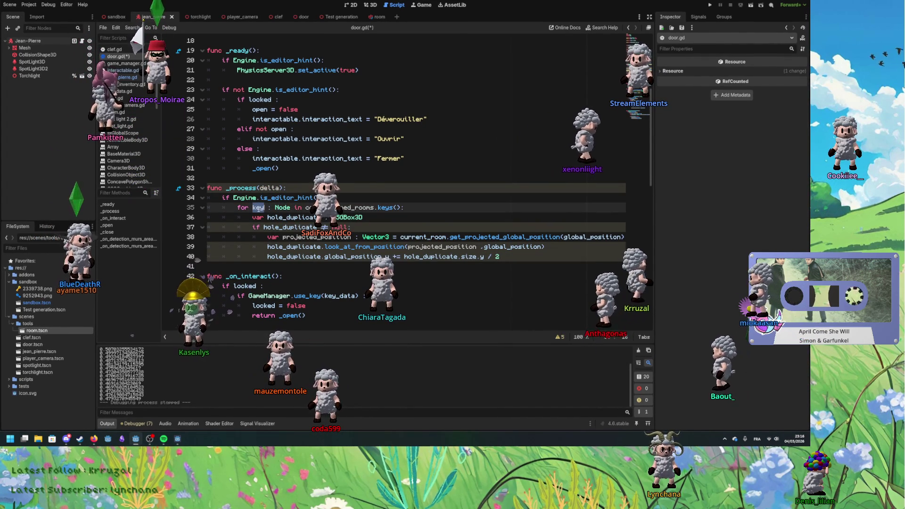
double_click(431, 237)
key("ctrl+c")
double_click(258, 207)
key("ctrl+v")
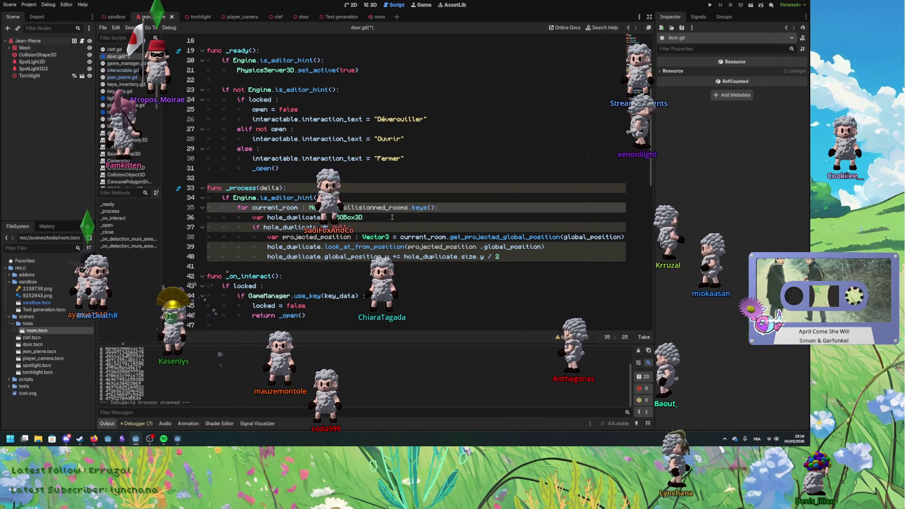
key("ctrl+z")
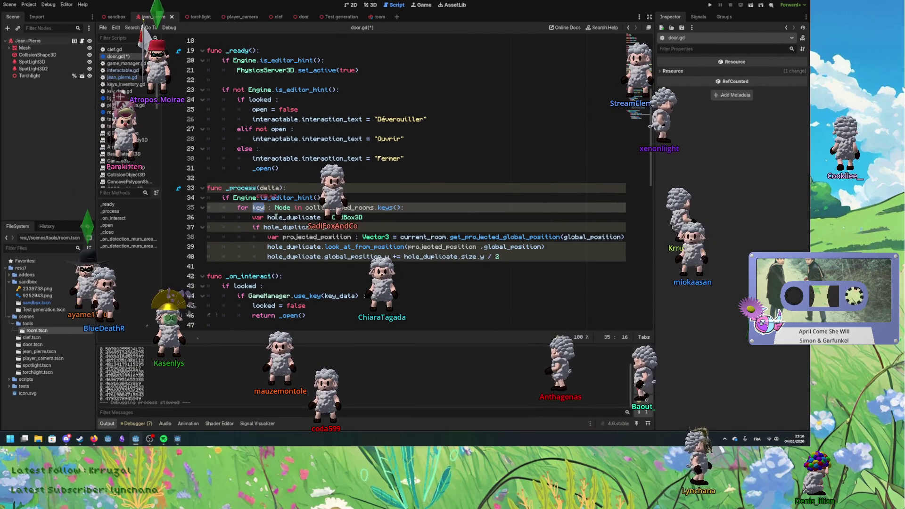
Step: Initialise hole_duplicate with collisionned_rooms.get(parent), copied from line 86
left_click(374, 221)
scroll(377, 226, "down", 12)
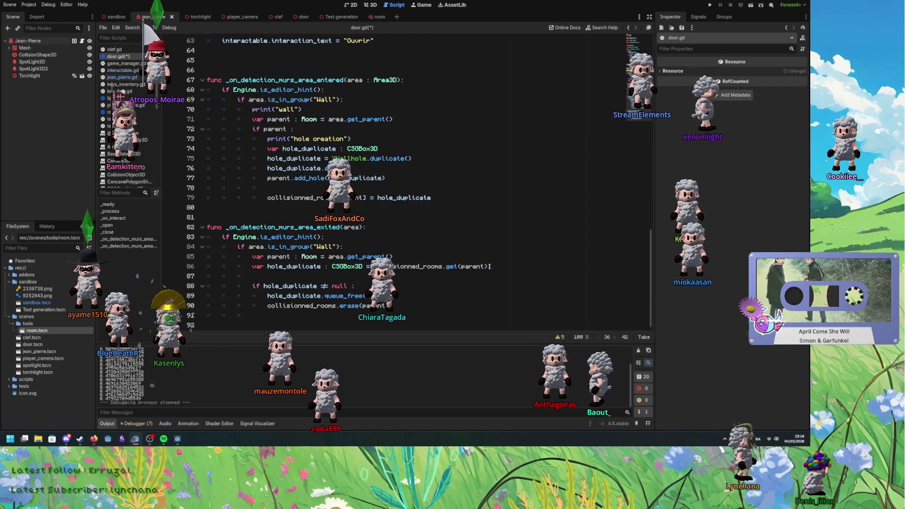
left_click_drag(373, 266, 489, 266)
scroll(384, 219, "up", 14)
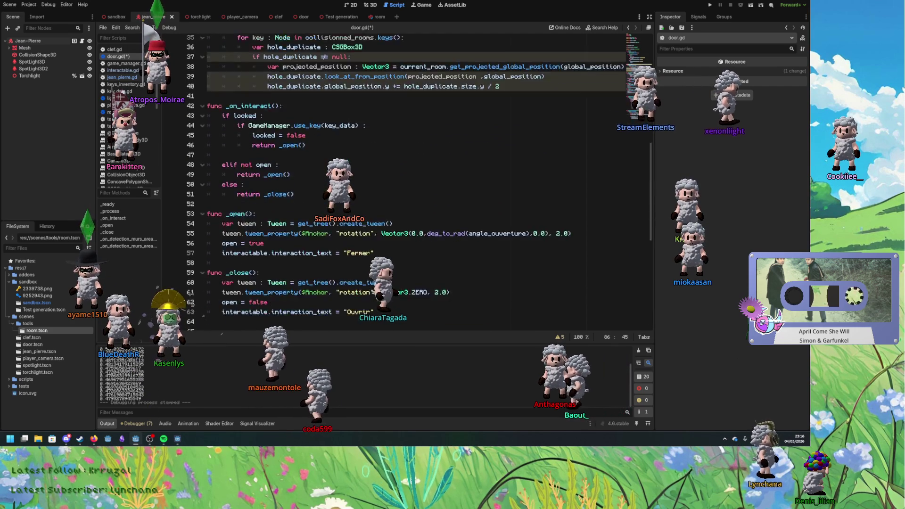
left_click(384, 218)
type("=")
key("ctrl+v")
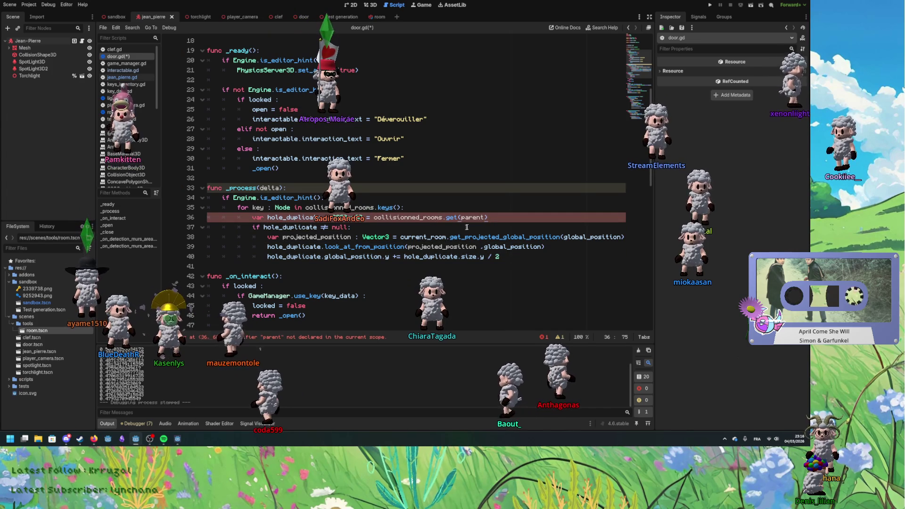
Step: Replace 'parent' and 'current_room' with the loop variable key in _process
left_click(257, 207)
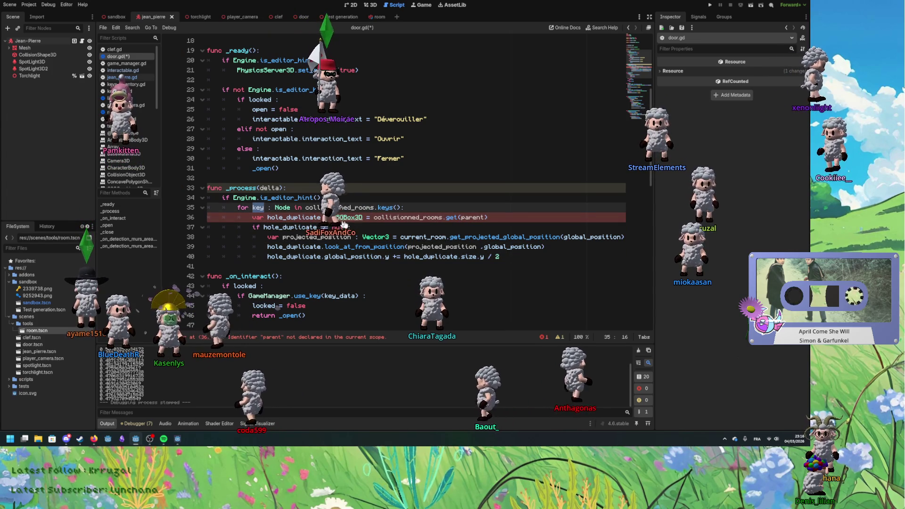
double_click(474, 217)
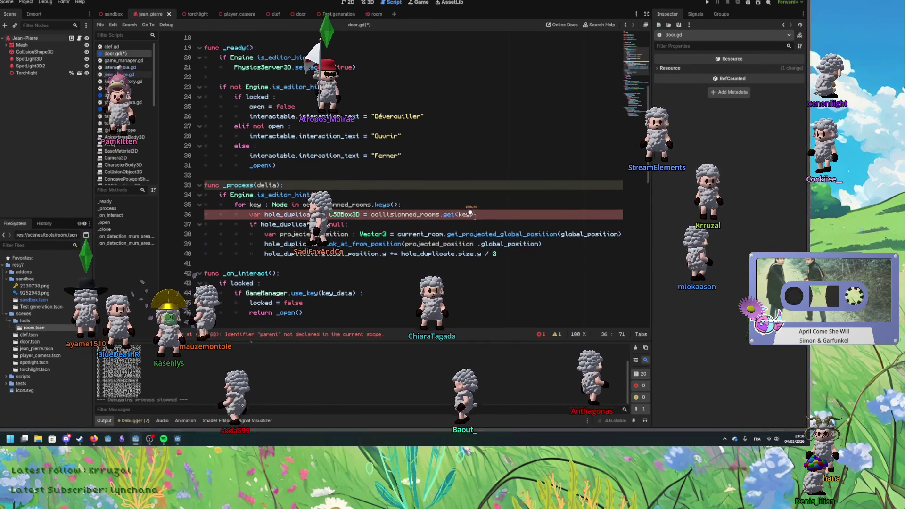
type("key")
double_click(288, 217)
double_click(290, 227)
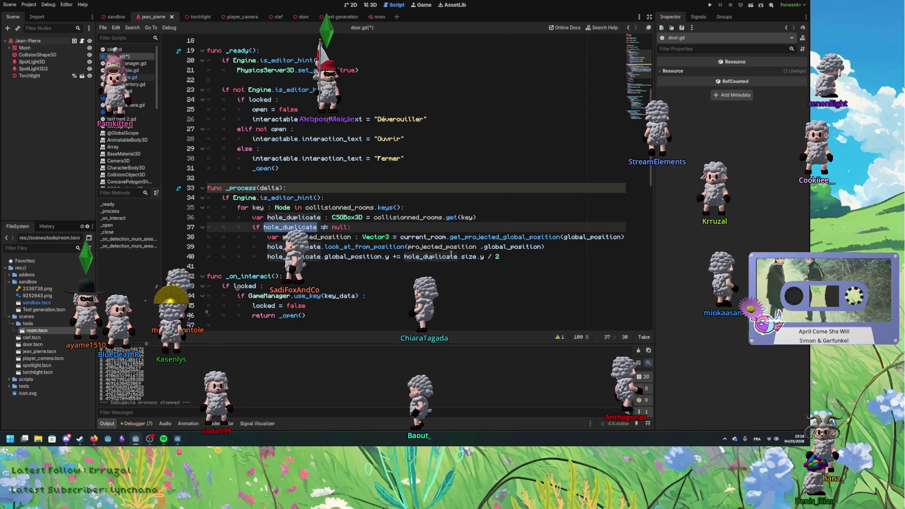
double_click(258, 207)
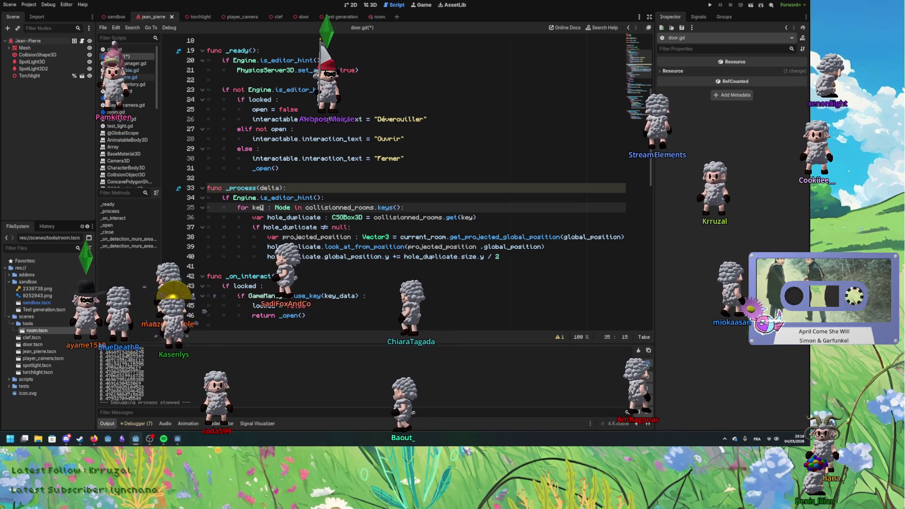
double_click(414, 237)
key("ctrl+v")
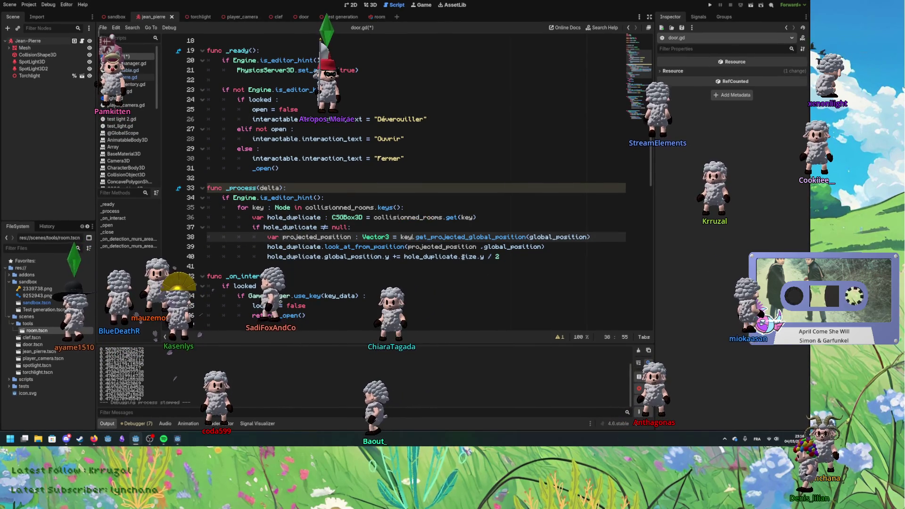
Step: Delete the unused 'var current_room : Room' line and its blank lines, then launch the game
left_click(463, 257)
scroll(481, 288, "up", 6)
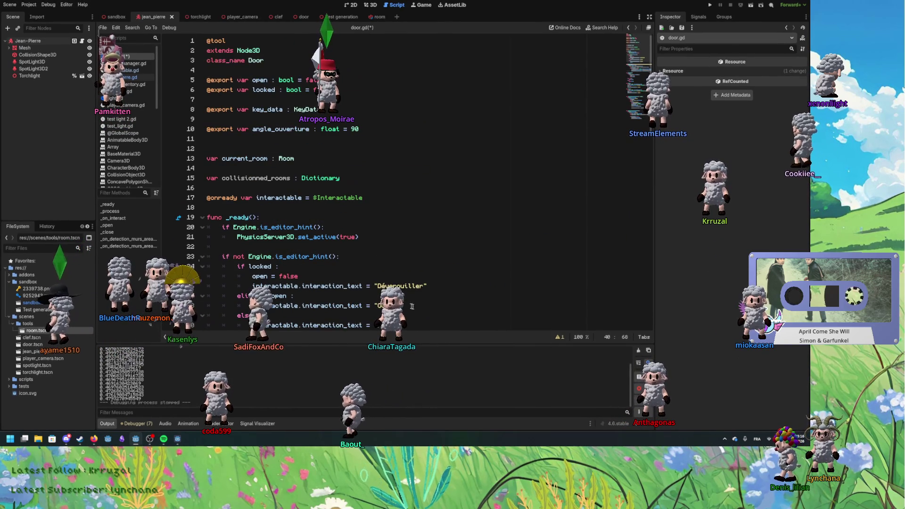
left_click_drag(301, 158, 312, 151)
key("Delete")
key("BackSpace")
key("BackSpace")
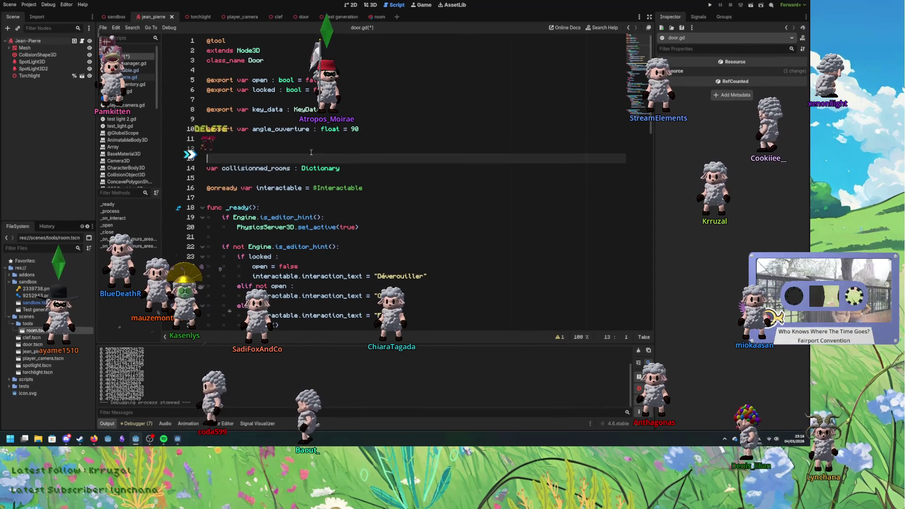
left_click(420, 184)
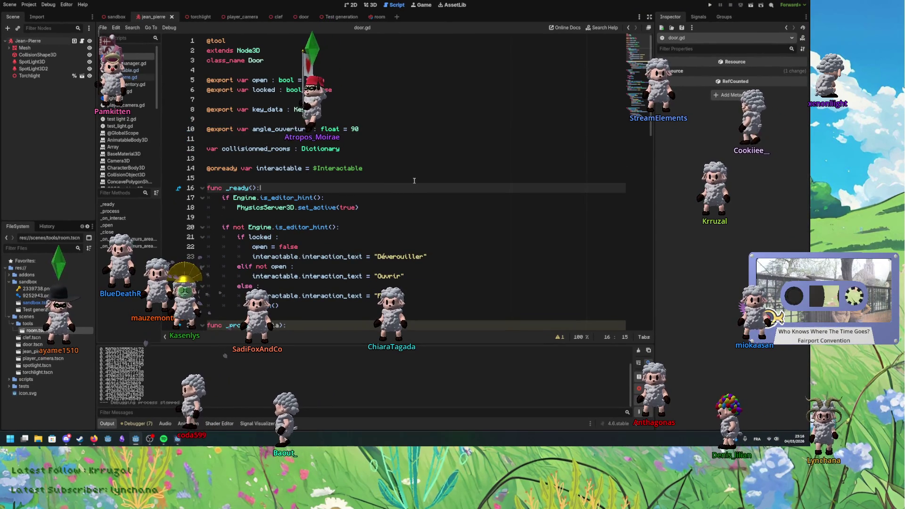
left_click(710, 6)
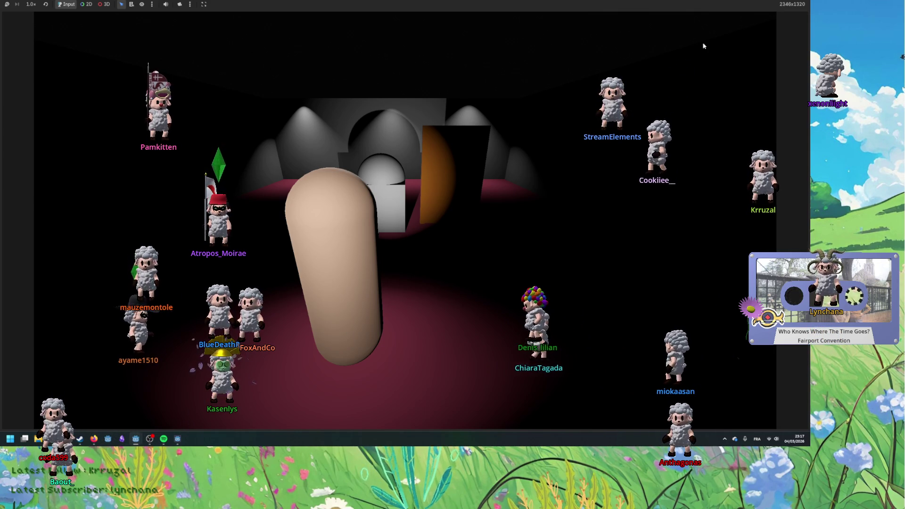
Step: Walk the player around the room toward the orange door and the key
key("w")
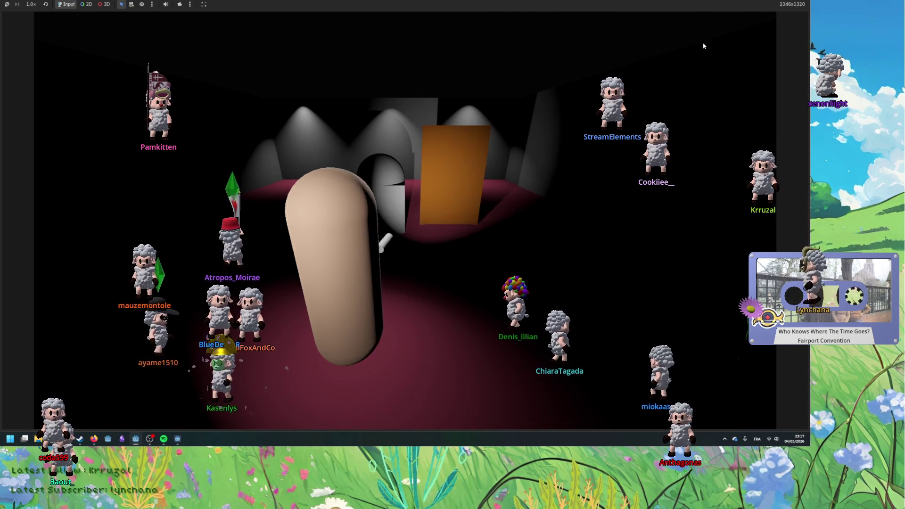
key("a")
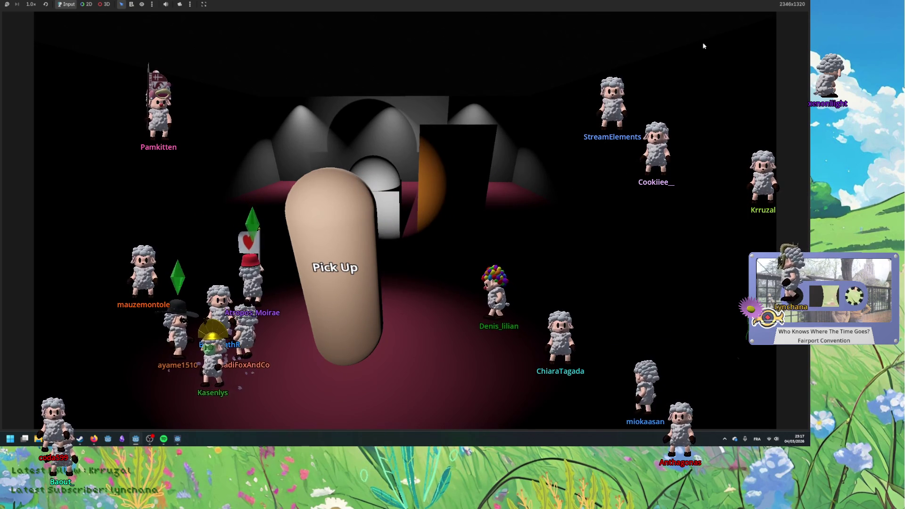
key("a")
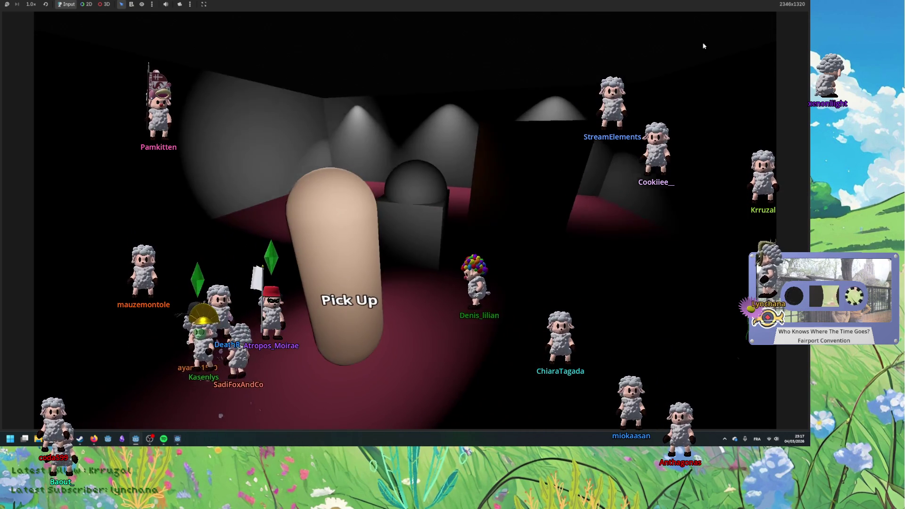
key("a")
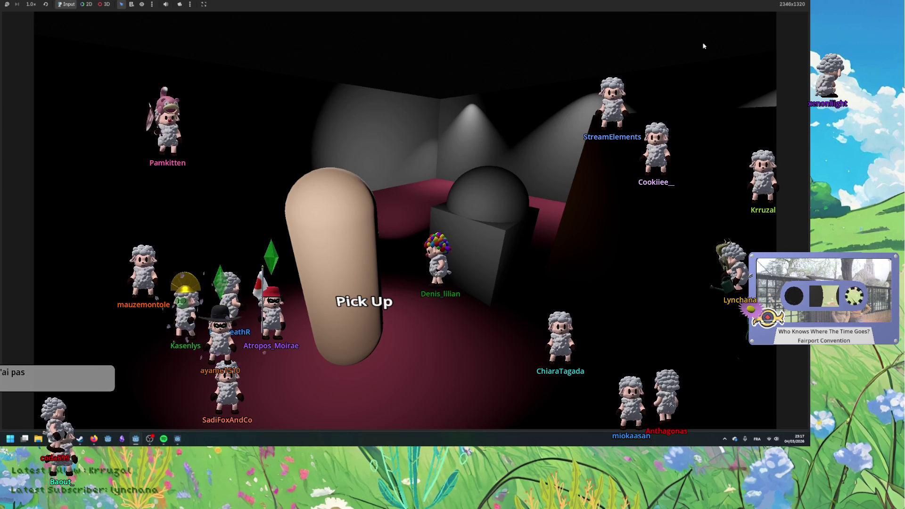
key("a")
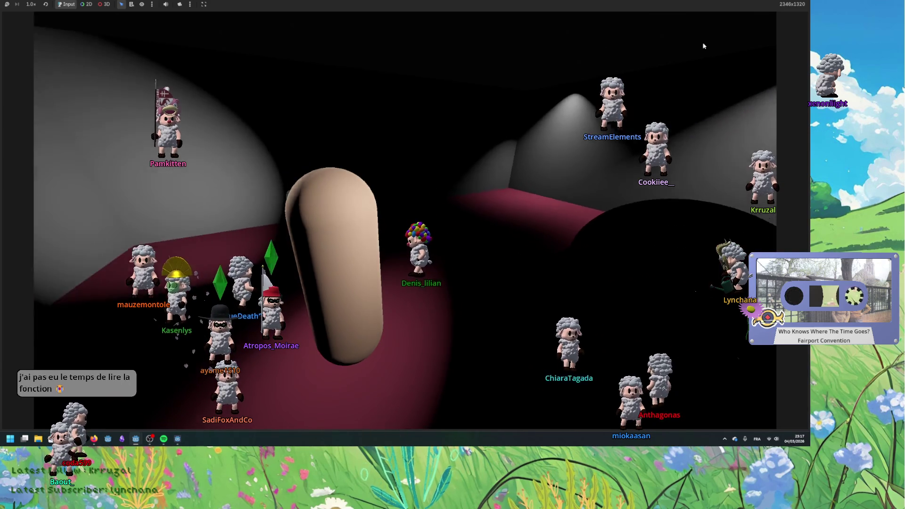
key("a")
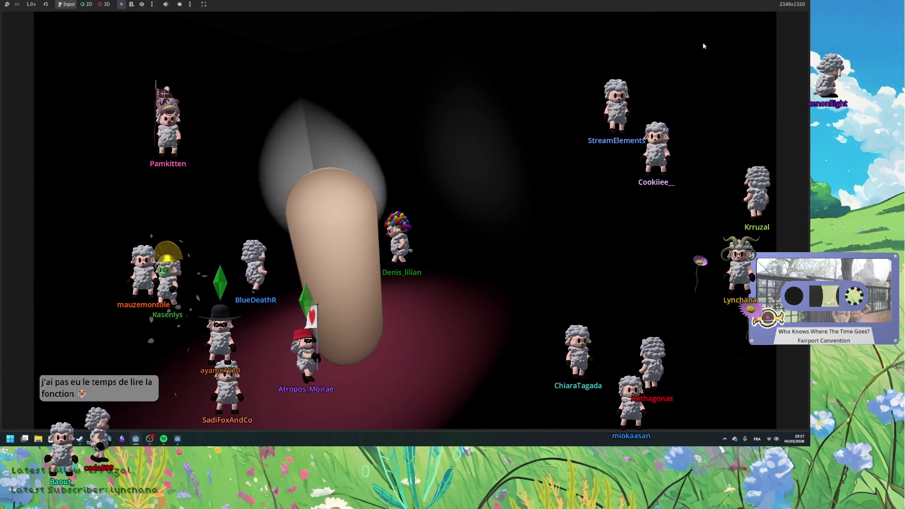
key("a")
key("a")
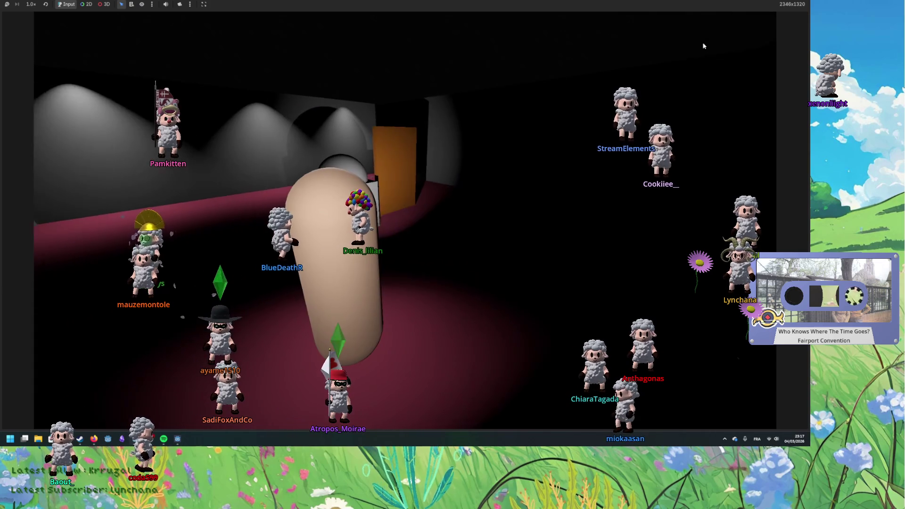
key("a")
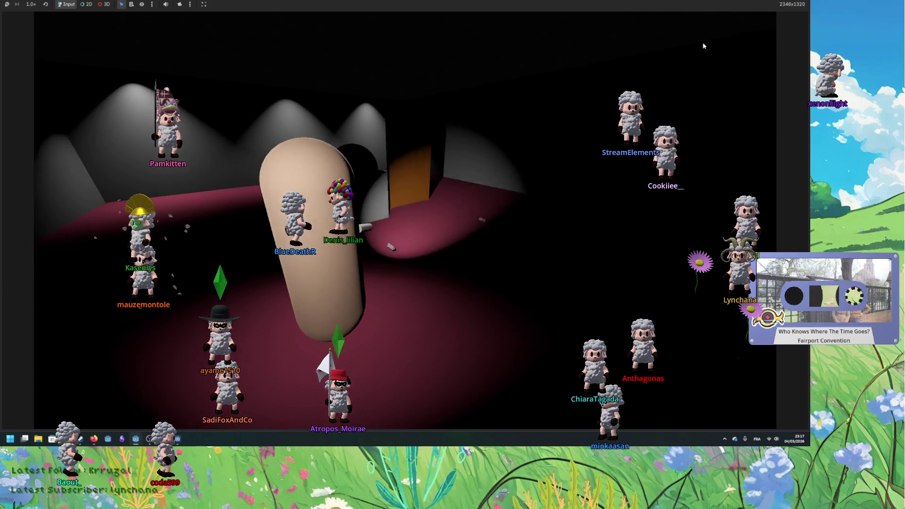
key("a")
key("a")
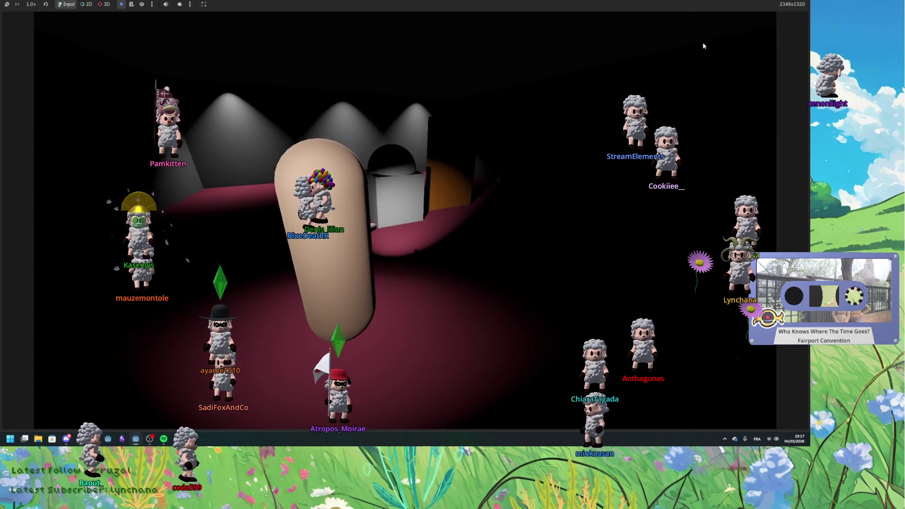
key("a")
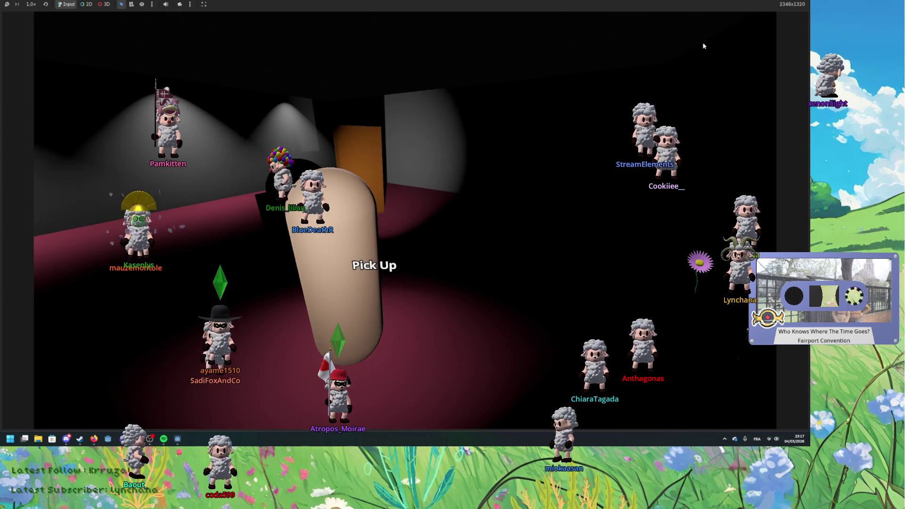
key("a")
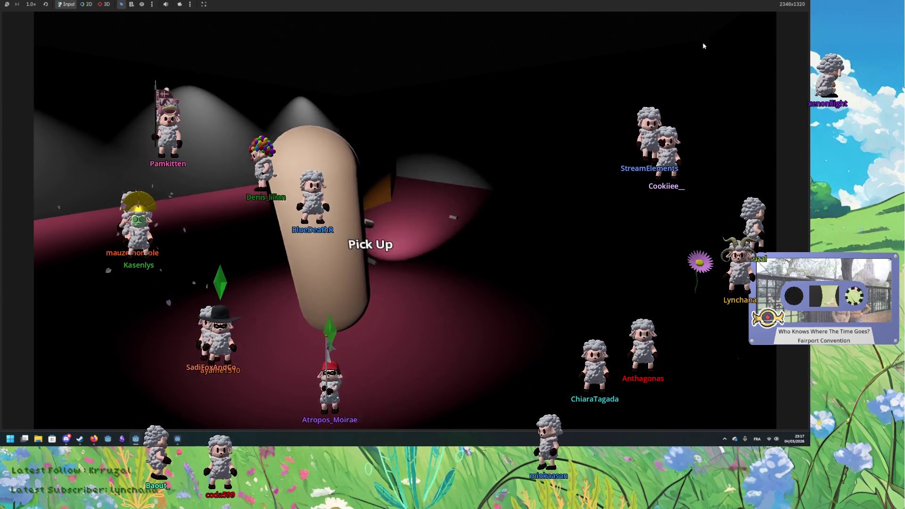
key("a")
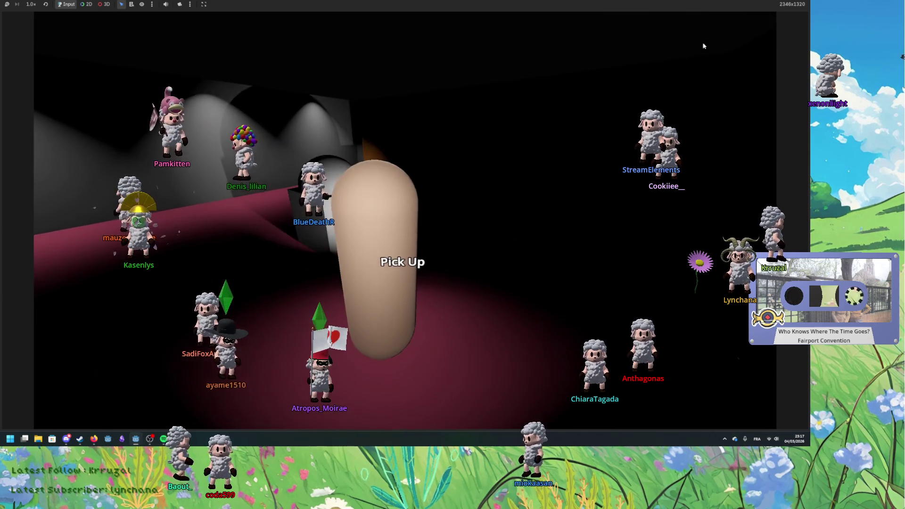
Step: Pick up the key, unlock and open the orange door, and walk through it
key("a")
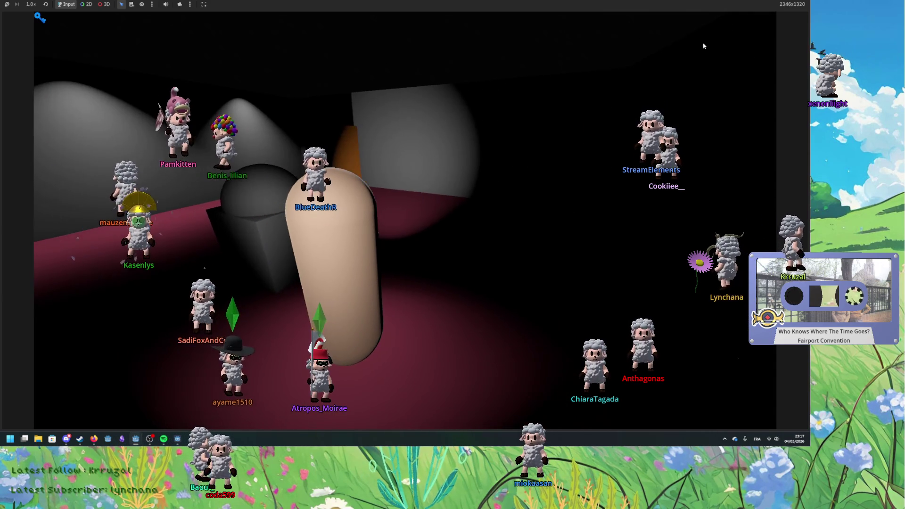
key("a")
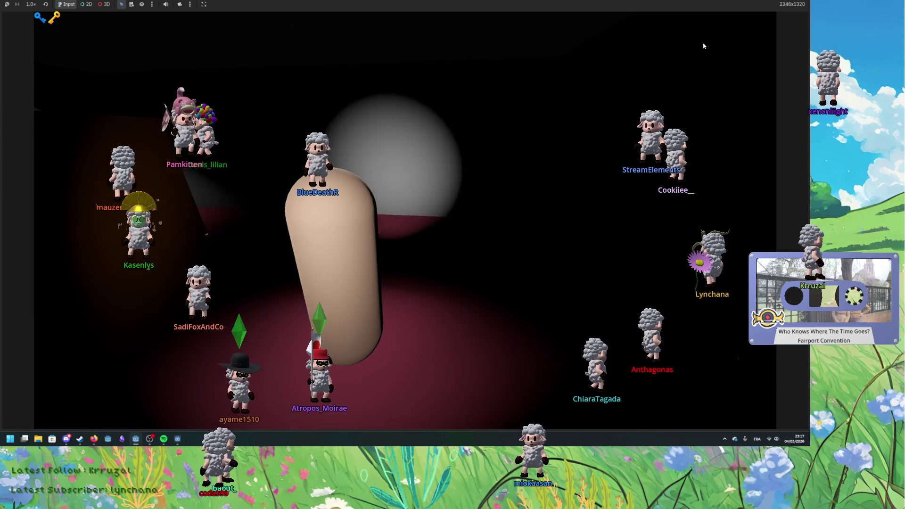
key("a")
key("e")
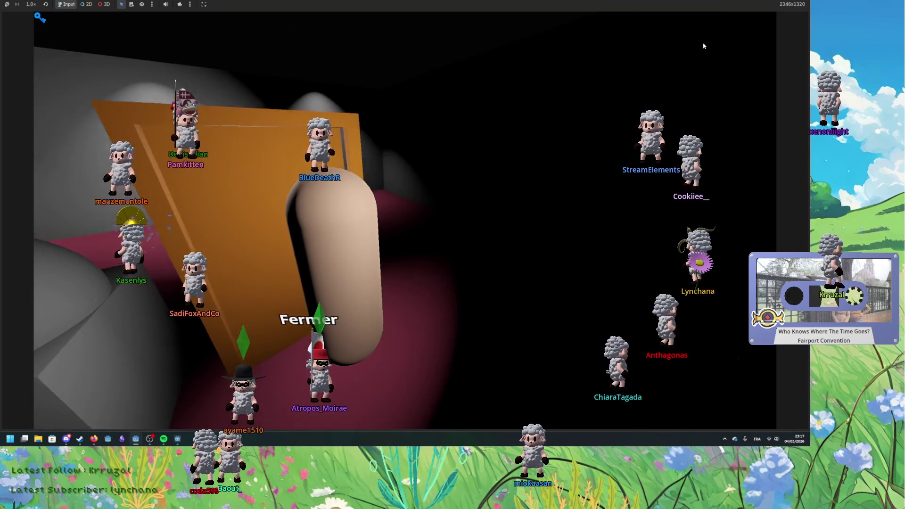
key("w")
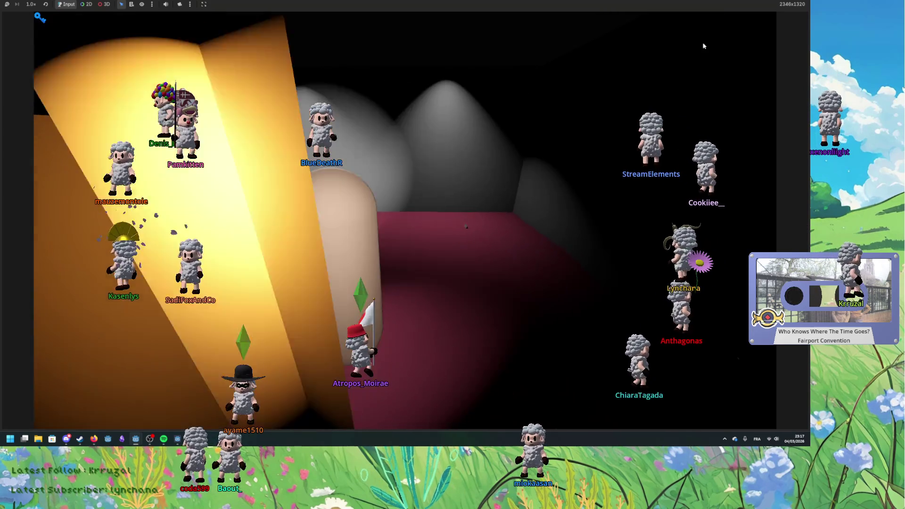
key("d")
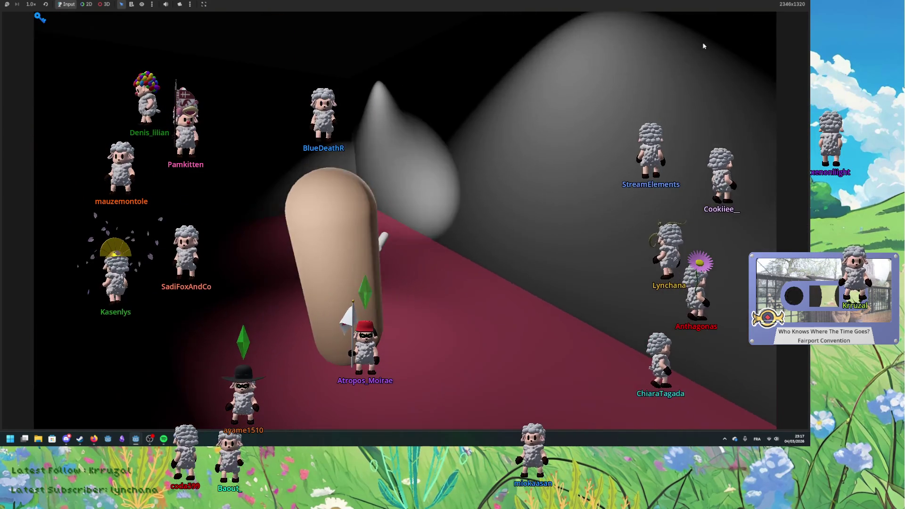
key("d")
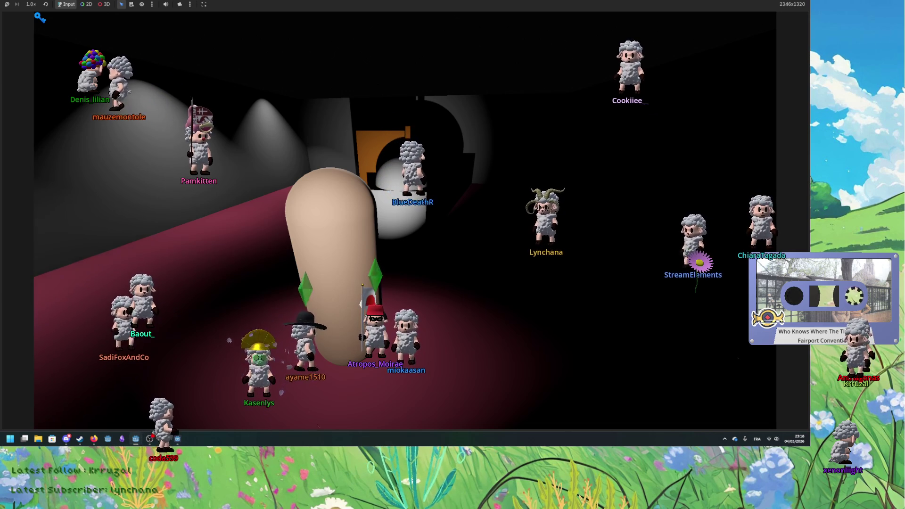
Step: Stop the test game with F8 and return to the 'if locked :' check on line 21 of door.gd
key("F8")
left_click(443, 237)
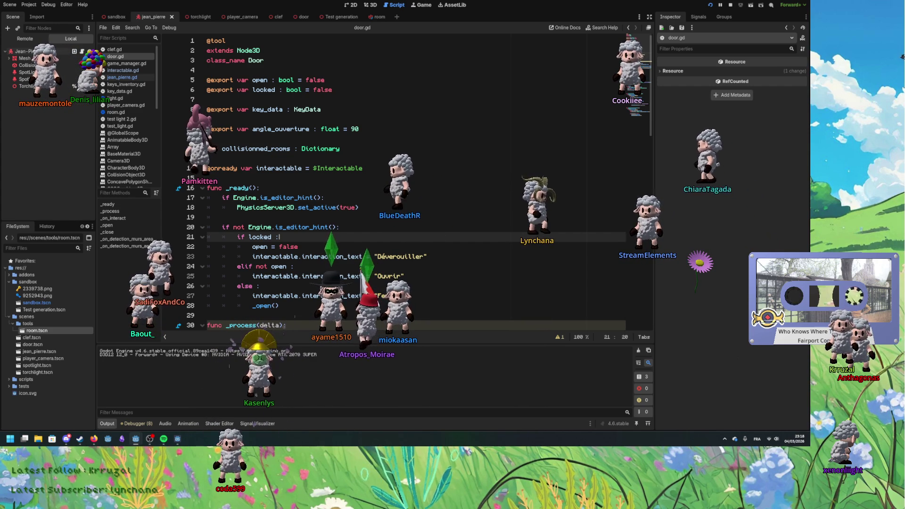
left_click(373, 5)
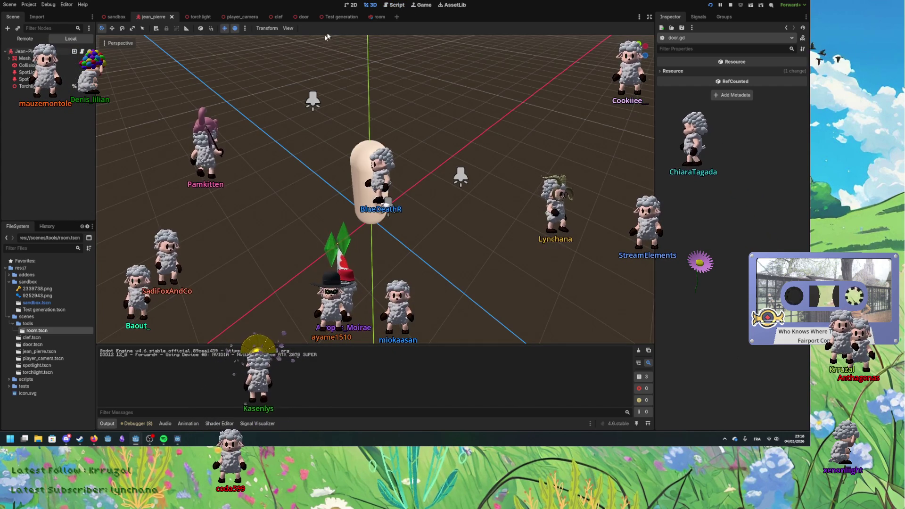
key("alt+Tab")
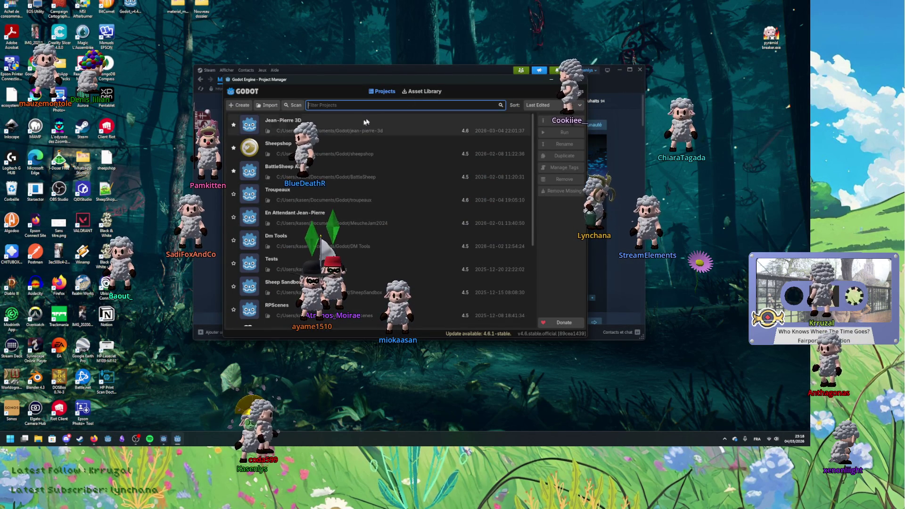
double_click(353, 128)
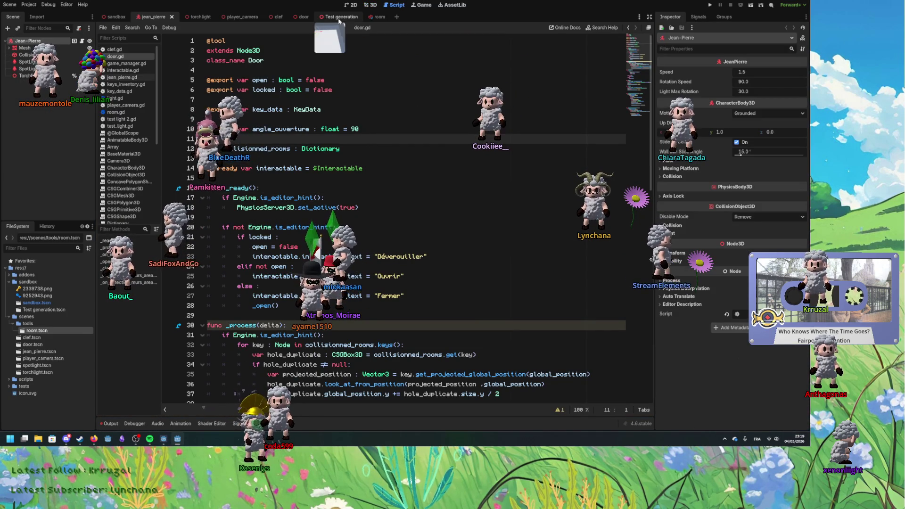
Step: Open the Test generation scene in 3D, select Room2 and drag its corner handles outward
left_click(339, 18)
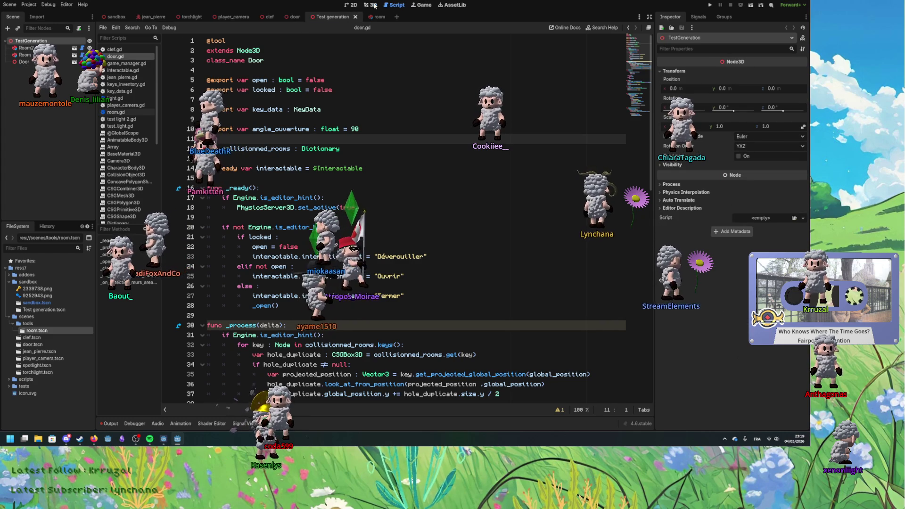
left_click(368, 4)
scroll(409, 200, "down", 2)
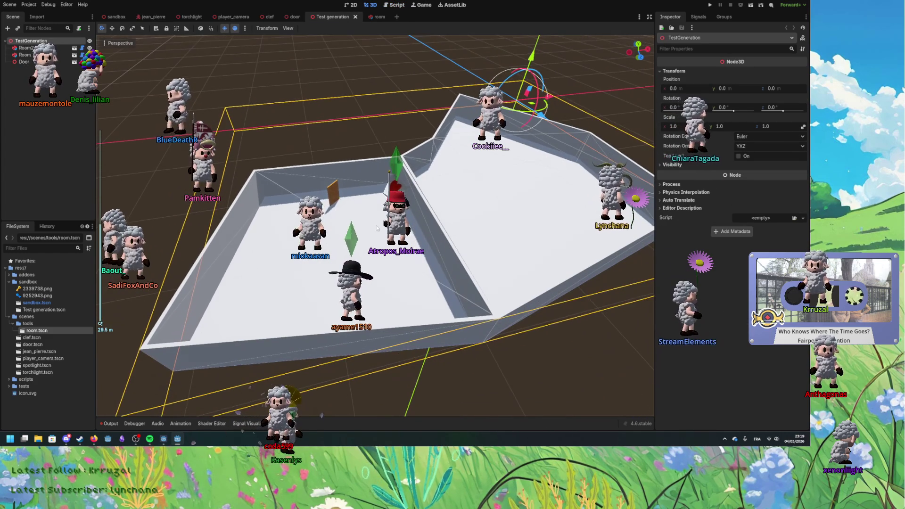
left_click(377, 228)
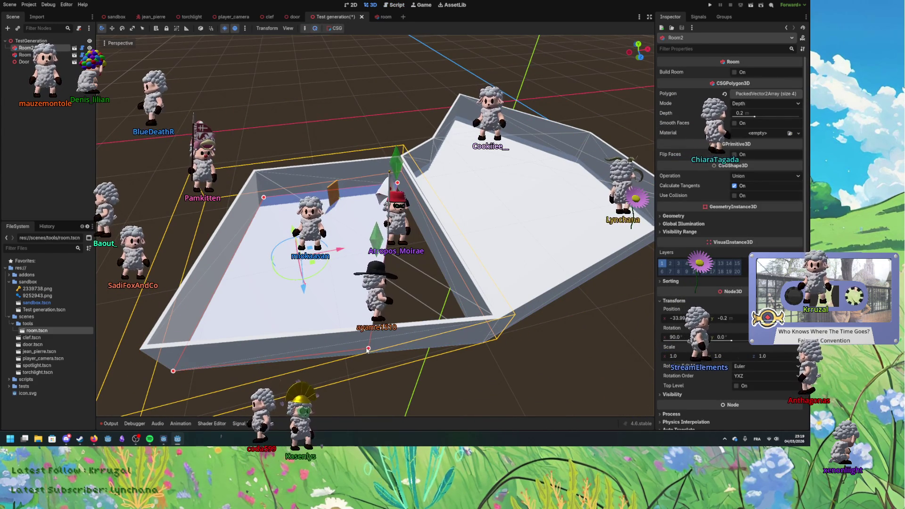
left_click_drag(376, 350, 375, 380)
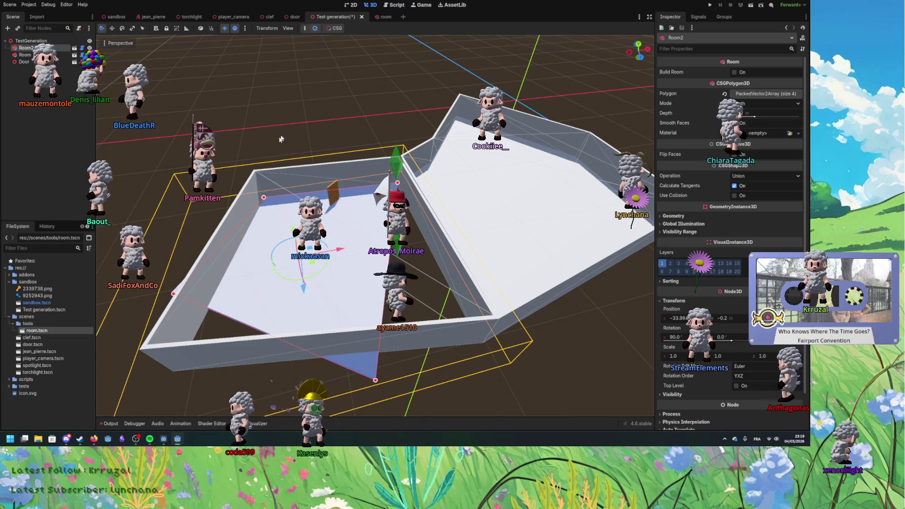
mouse_move(329, 198)
left_mouse_down()
mouse_move(351, 194)
mouse_move(525, 303)
mouse_move(509, 296)
left_mouse_up()
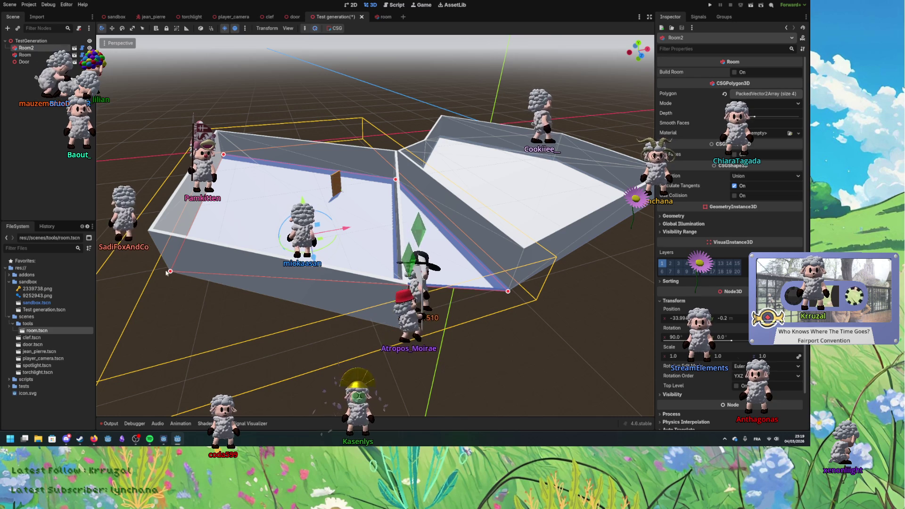
left_click_drag(170, 271, 345, 352)
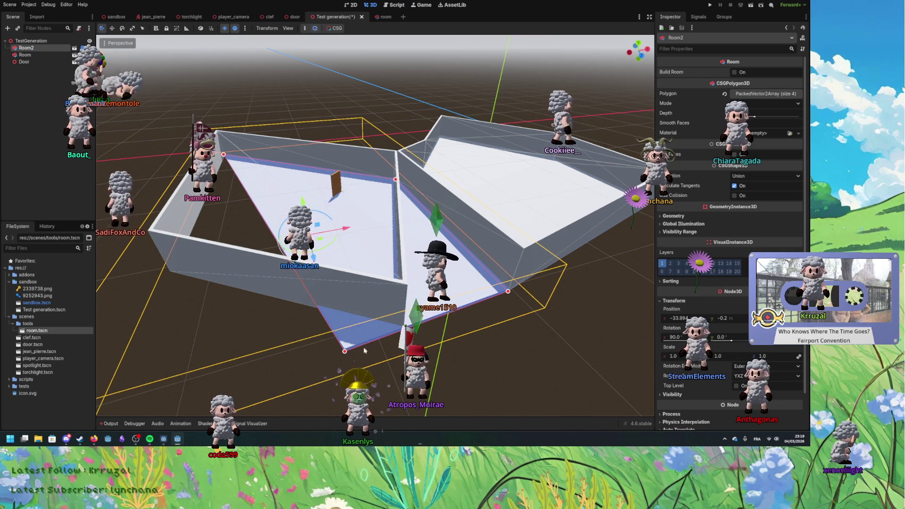
Step: Add a fifth polygon point, reposition Room2's corners and rebuild its walls
left_click(766, 93)
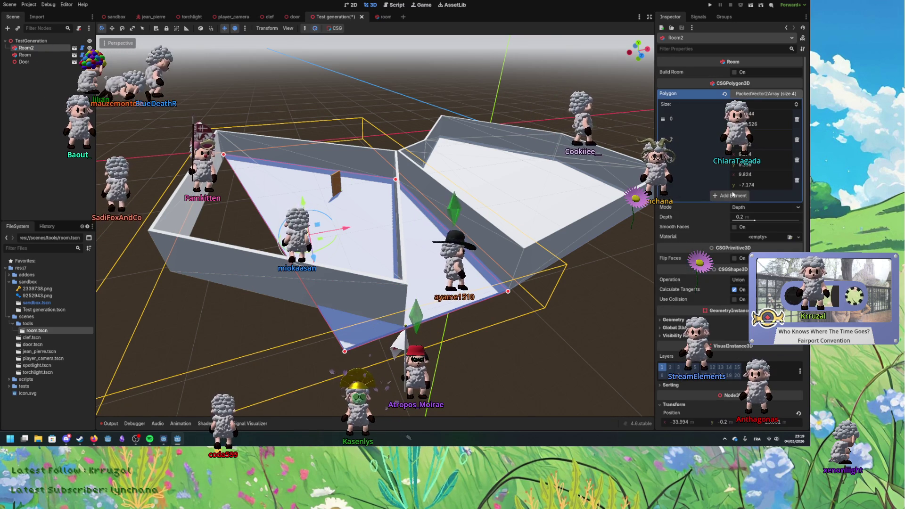
left_click(731, 206)
left_click_drag(395, 180, 395, 178)
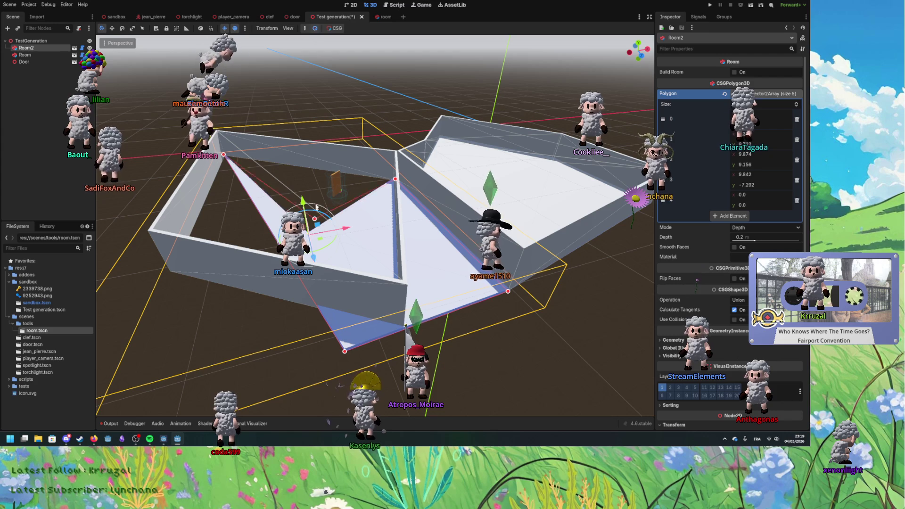
left_click_drag(302, 146, 400, 267)
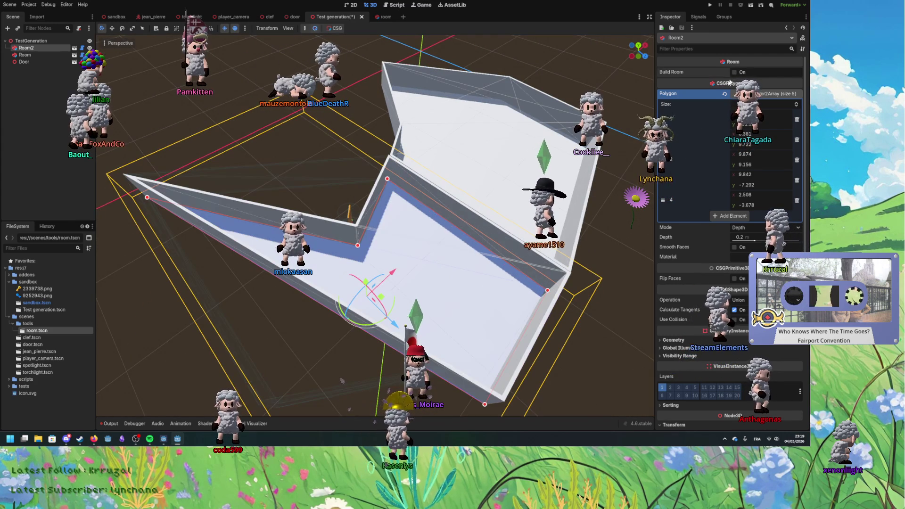
left_click_drag(245, 207, 283, 200)
mouse_move(202, 152)
left_mouse_down()
mouse_move(277, 282)
mouse_move(253, 286)
left_mouse_up()
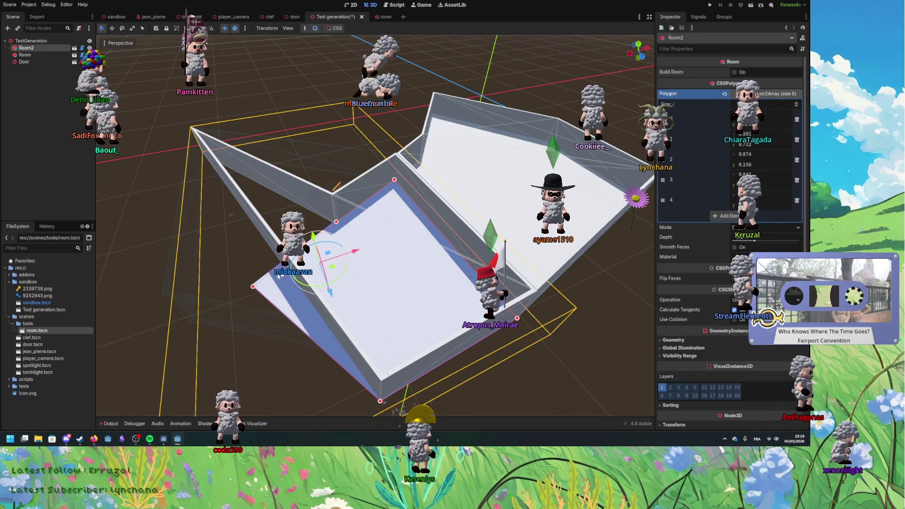
left_click(735, 72)
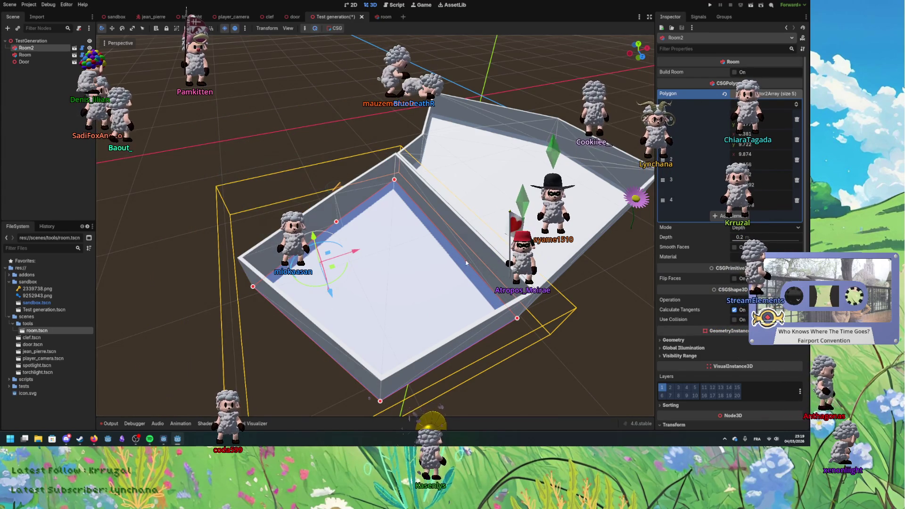
left_click_drag(462, 254, 493, 245)
left_click_drag(558, 290, 391, 333)
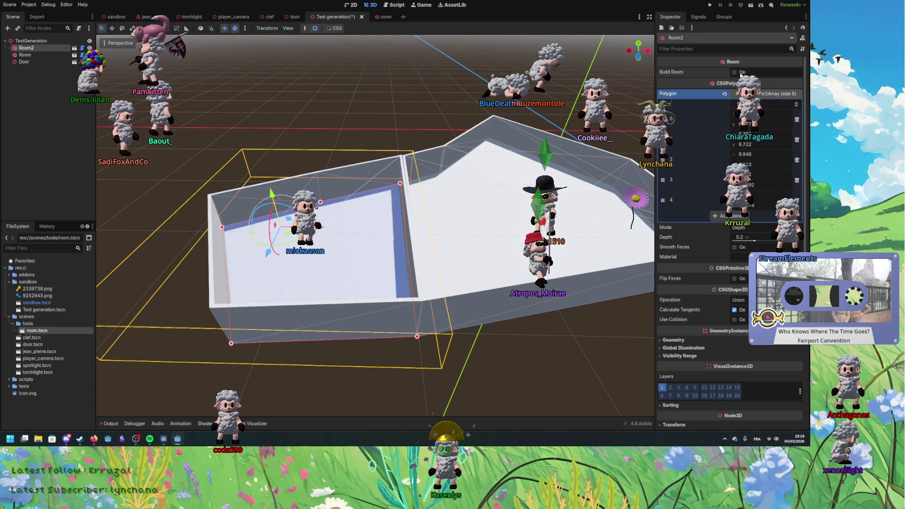
mouse_move(395, 219)
left_mouse_down()
mouse_move(417, 253)
mouse_move(436, 256)
mouse_move(369, 273)
mouse_move(315, 217)
left_mouse_up()
scroll(417, 254, "up", 3)
Step: Select the Door node and zoom and orbit in close beside the room wall
left_click(422, 228)
scroll(425, 239, "up", 2)
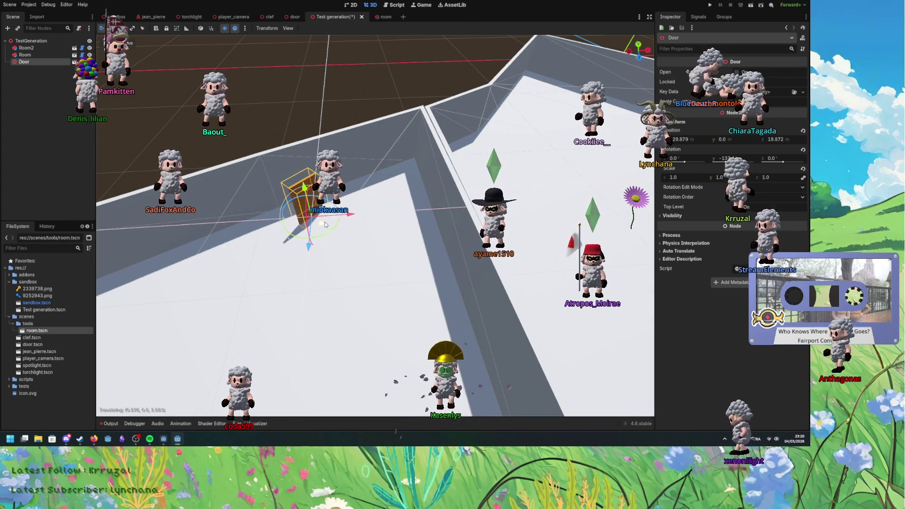
left_click_drag(315, 221, 344, 218)
scroll(349, 220, "up", 3)
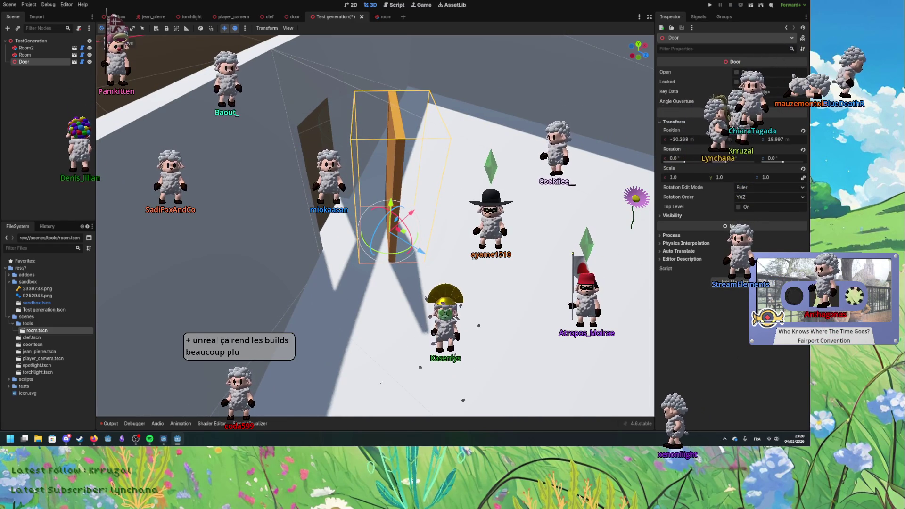
scroll(424, 262, "down", 2)
left_click_drag(410, 264, 421, 260)
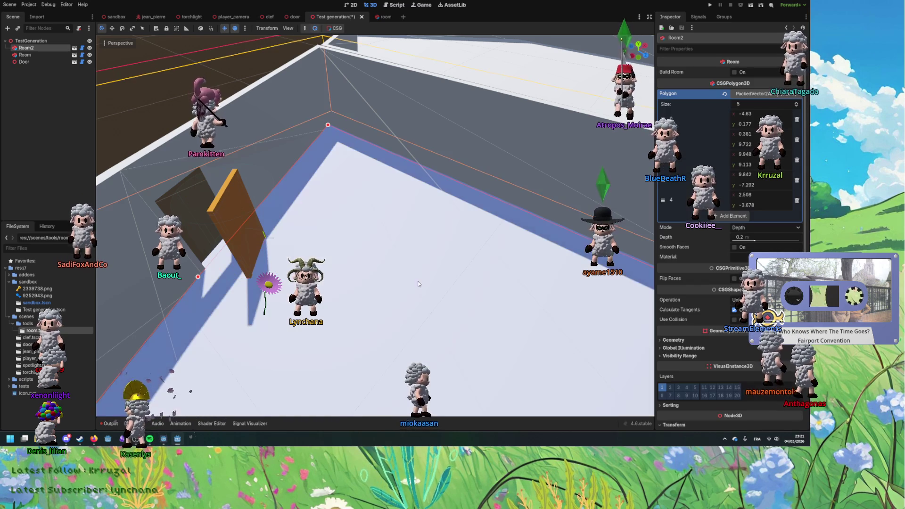
Step: Drag the Door into Room2's wall gap at x -24.854, z 24.868, checking Room2's outline
mouse_move(273, 256)
left_mouse_down()
mouse_move(264, 236)
mouse_move(242, 245)
mouse_move(279, 258)
mouse_move(254, 226)
mouse_move(257, 246)
left_mouse_up()
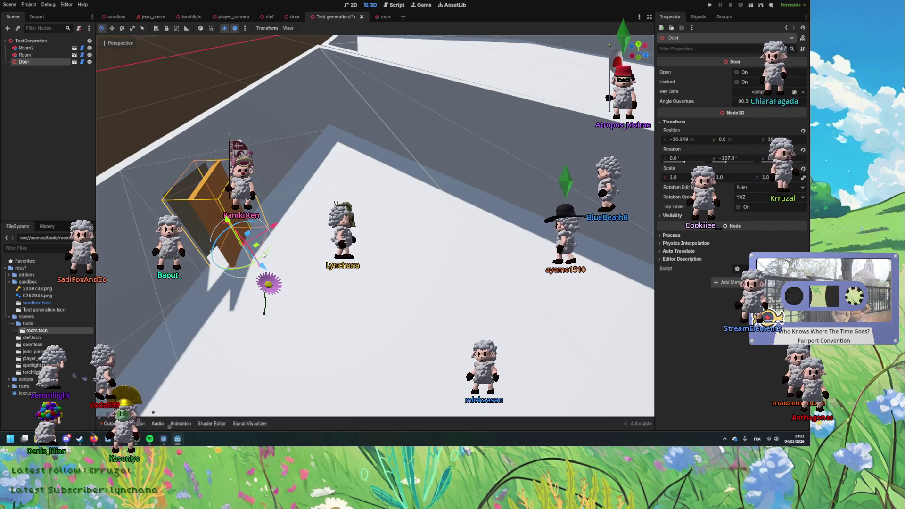
mouse_move(257, 245)
left_mouse_down()
mouse_move(342, 292)
mouse_move(405, 278)
mouse_move(481, 203)
mouse_move(555, 215)
mouse_move(330, 146)
mouse_move(516, 232)
mouse_move(360, 160)
left_mouse_up()
left_click(370, 181)
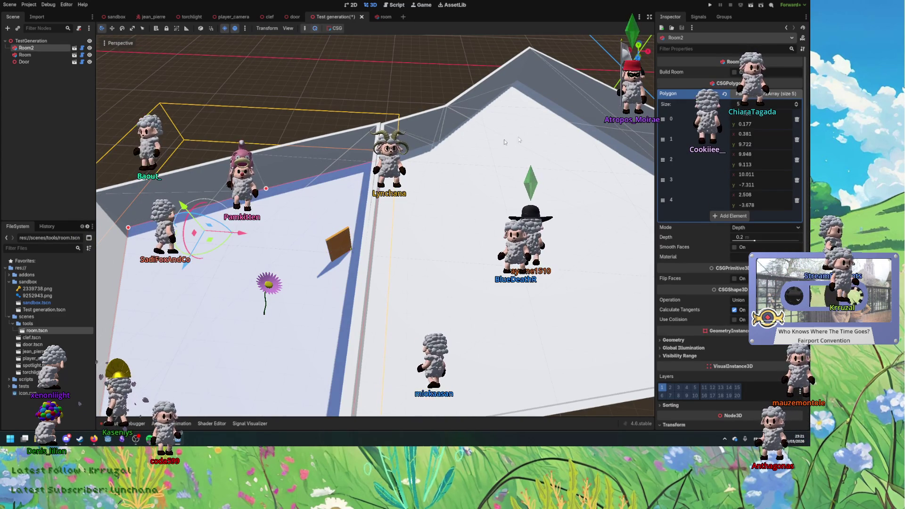
mouse_move(448, 189)
left_mouse_down()
mouse_move(425, 179)
mouse_move(439, 170)
mouse_move(414, 236)
mouse_move(427, 261)
mouse_move(509, 279)
mouse_move(566, 262)
mouse_move(584, 242)
mouse_move(347, 292)
mouse_move(424, 198)
mouse_move(457, 112)
mouse_move(361, 207)
mouse_move(325, 220)
left_mouse_up()
left_click(405, 250)
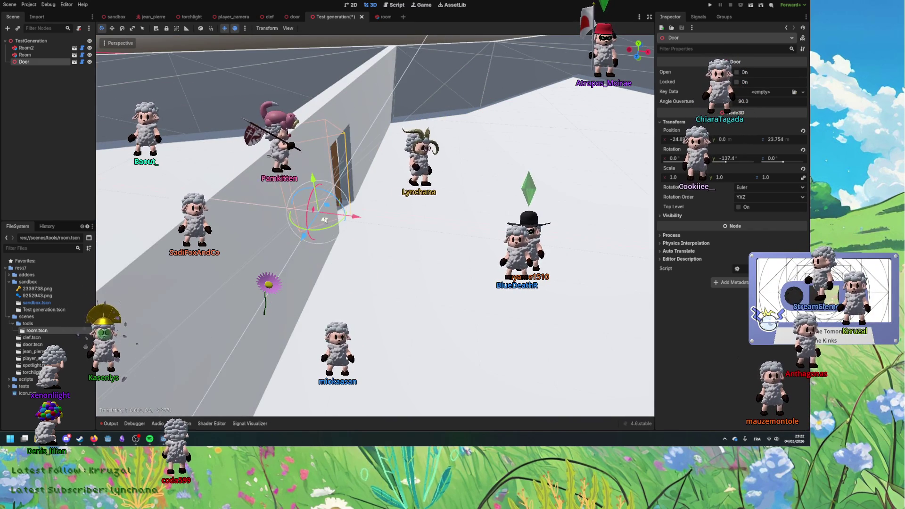
left_click_drag(212, 200, 516, 212)
left_click(426, 235)
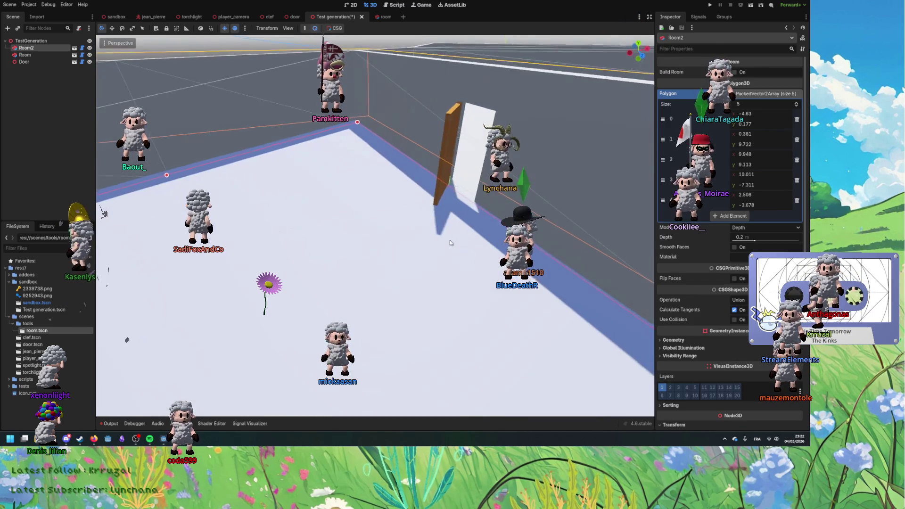
left_click(399, 207)
left_click_drag(395, 215, 414, 227)
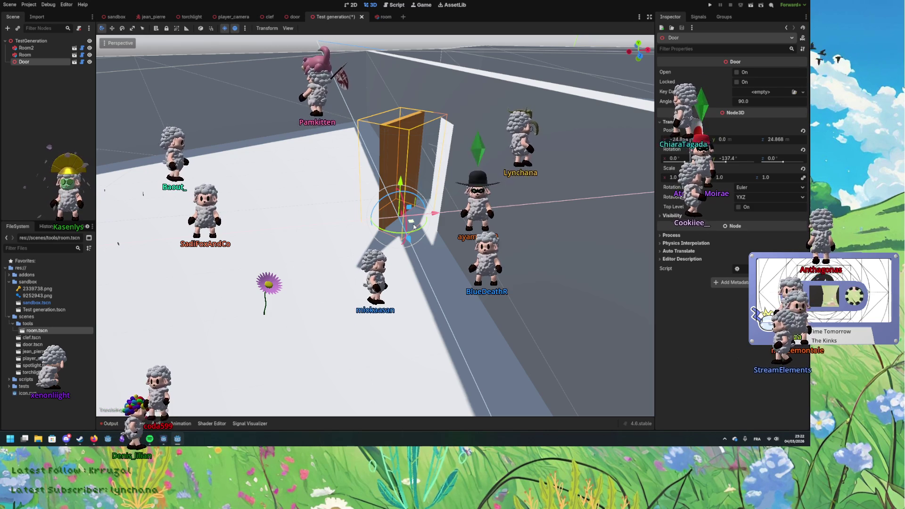
Step: Nudge the Door left along the wall to x -24.627, z 25.459 in the opening
mouse_move(414, 227)
left_mouse_down()
mouse_move(330, 231)
mouse_move(413, 228)
left_mouse_up()
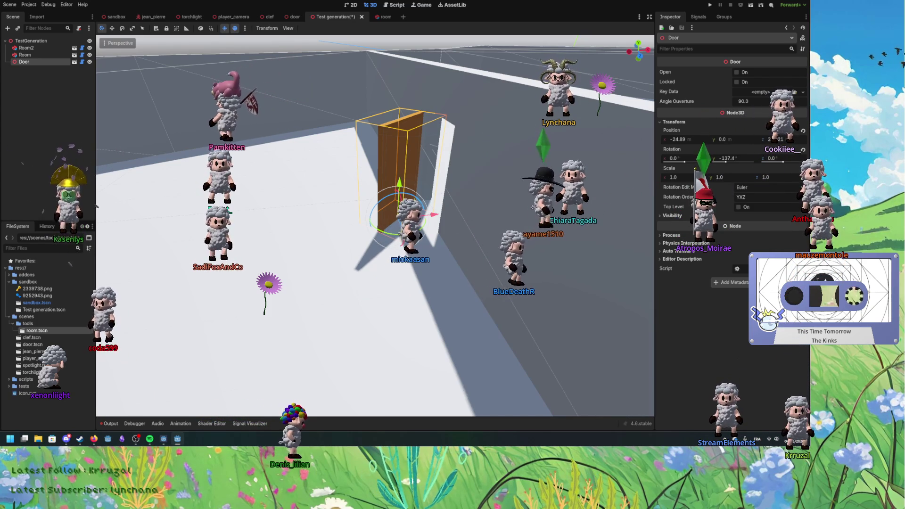
mouse_move(408, 235)
left_mouse_down()
mouse_move(319, 238)
mouse_move(429, 237)
mouse_move(310, 211)
left_mouse_up()
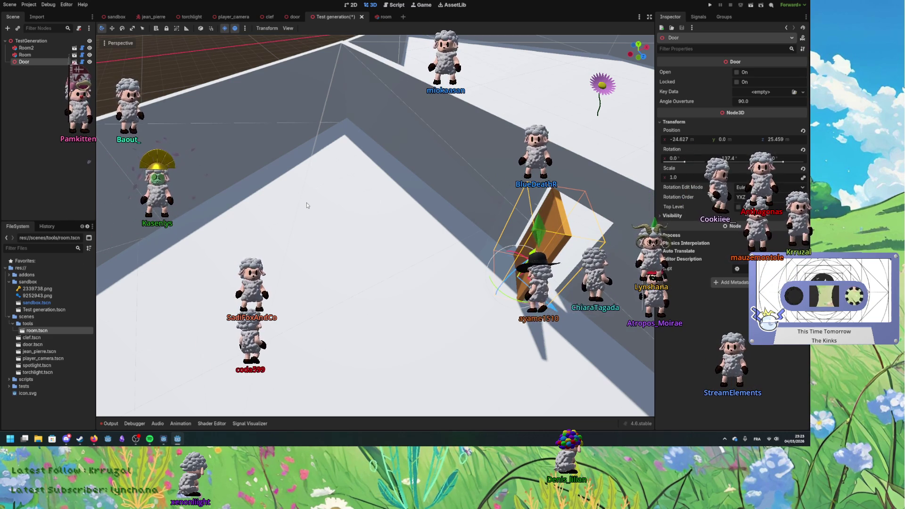
Step: Slide the Door across the floor toward the wall opening, to x -25.072, z 24.87
left_click_drag(315, 186, 404, 242)
mouse_move(487, 284)
left_mouse_down()
mouse_move(471, 279)
mouse_move(470, 289)
left_mouse_up()
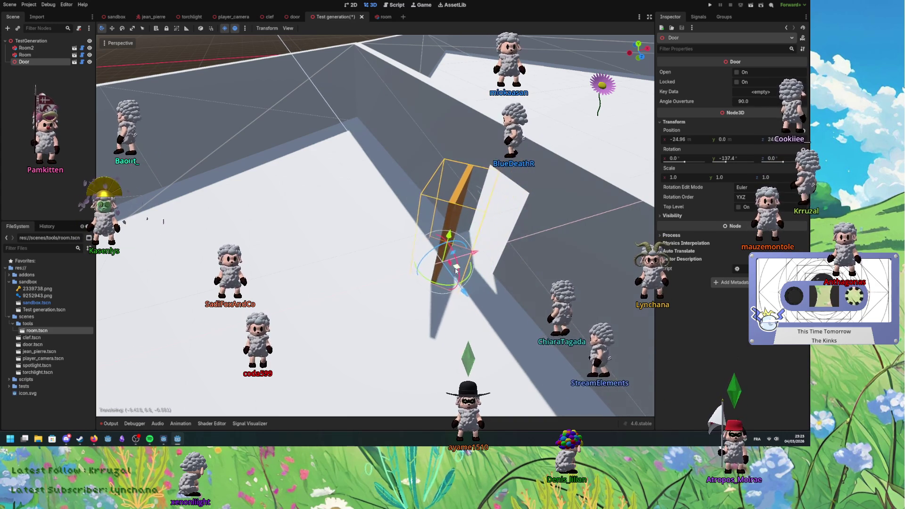
mouse_move(451, 272)
left_mouse_down()
mouse_move(427, 271)
mouse_move(482, 256)
left_mouse_up()
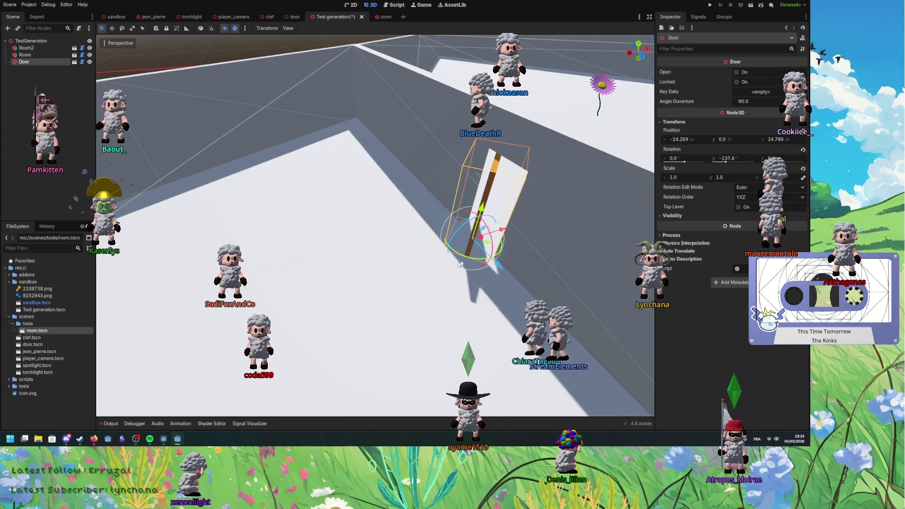
mouse_move(490, 246)
left_mouse_down()
mouse_move(438, 245)
mouse_move(525, 241)
left_mouse_up()
mouse_move(572, 222)
left_mouse_down()
mouse_move(421, 271)
mouse_move(502, 248)
mouse_move(460, 259)
left_mouse_up()
left_click(392, 273)
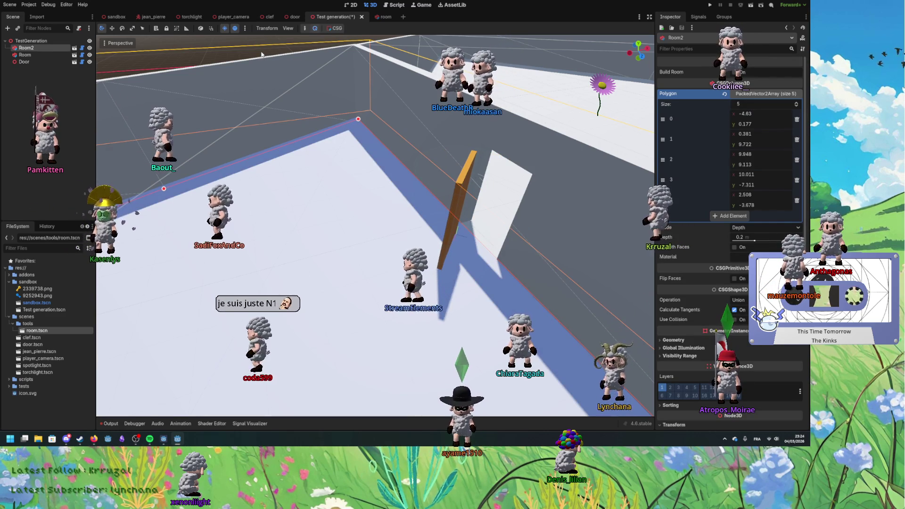
Step: View Room2's polygon outline from a more top-down angle
scroll(314, 200, "down", 5)
left_click(285, 123)
mouse_move(286, 122)
left_mouse_down()
mouse_move(358, 200)
mouse_move(359, 215)
mouse_move(337, 214)
left_mouse_up()
scroll(359, 216, "up", 3)
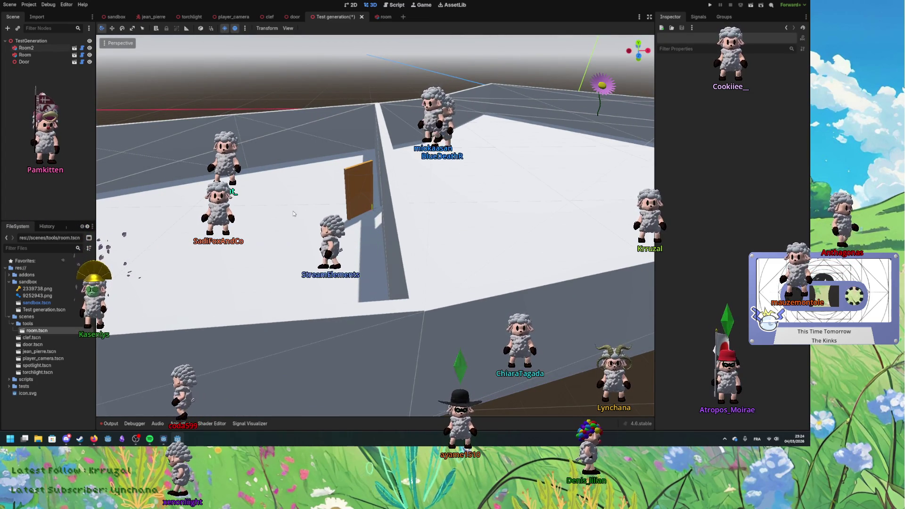
left_click(359, 257)
Step: Drag the Door into the wall gap, then switch to the r/godot thread in Firefox
left_click(360, 198)
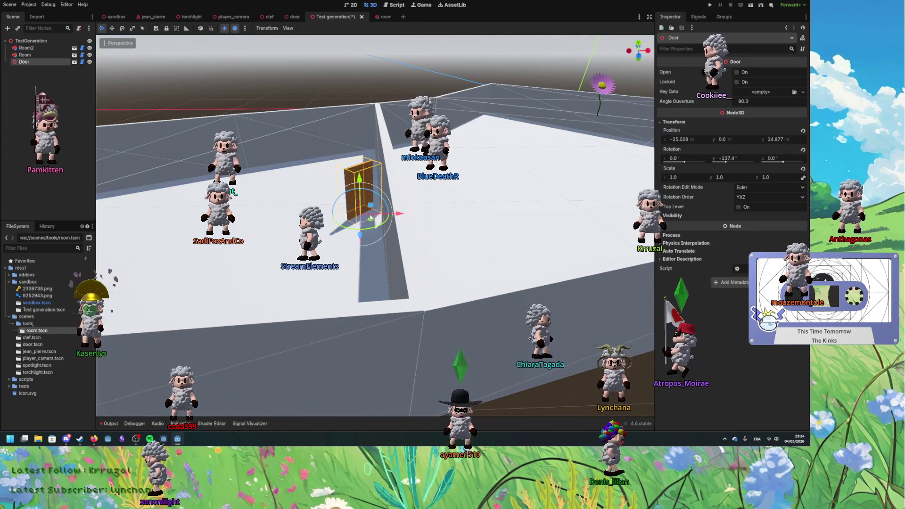
mouse_move(381, 218)
left_mouse_down()
mouse_move(398, 226)
mouse_move(377, 246)
mouse_move(363, 238)
mouse_move(373, 232)
mouse_move(333, 226)
mouse_move(391, 222)
left_mouse_up()
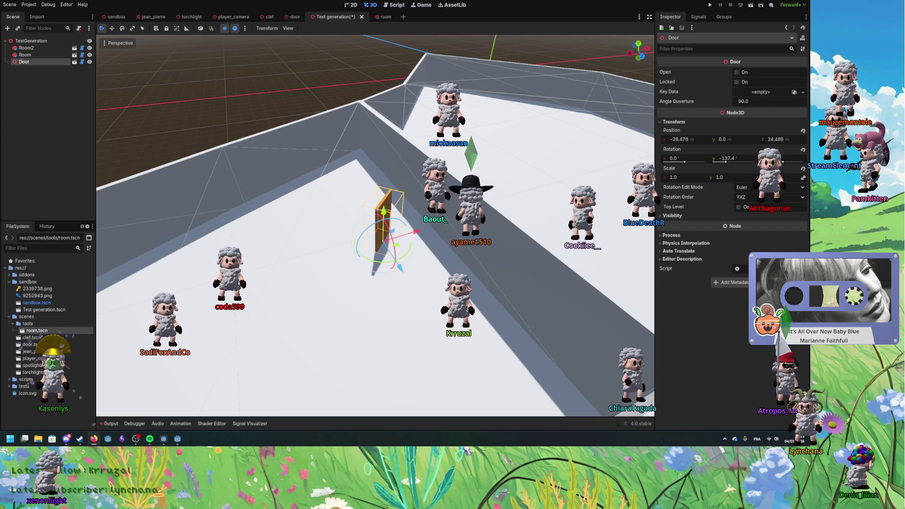
key("alt+Tab")
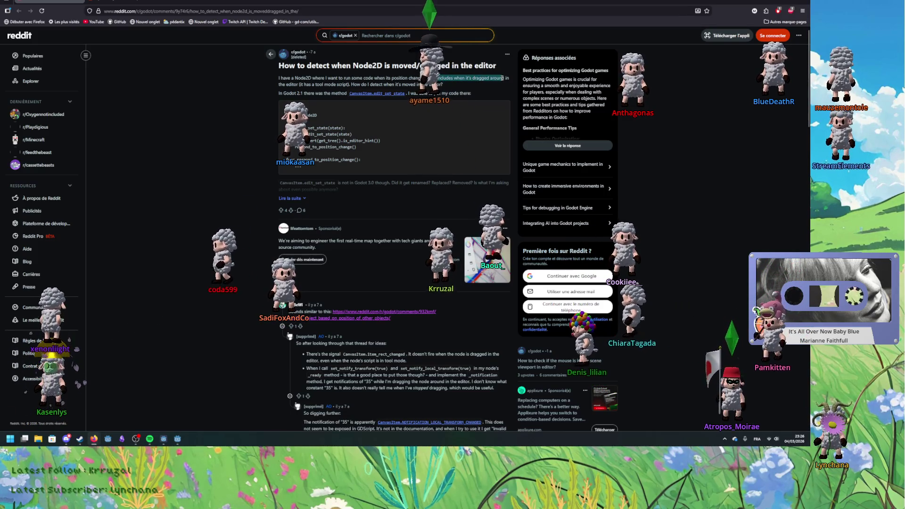
Step: Highlight parts of the Reddit question, including the sentence about Godot 2.1
left_click_drag(443, 79, 466, 87)
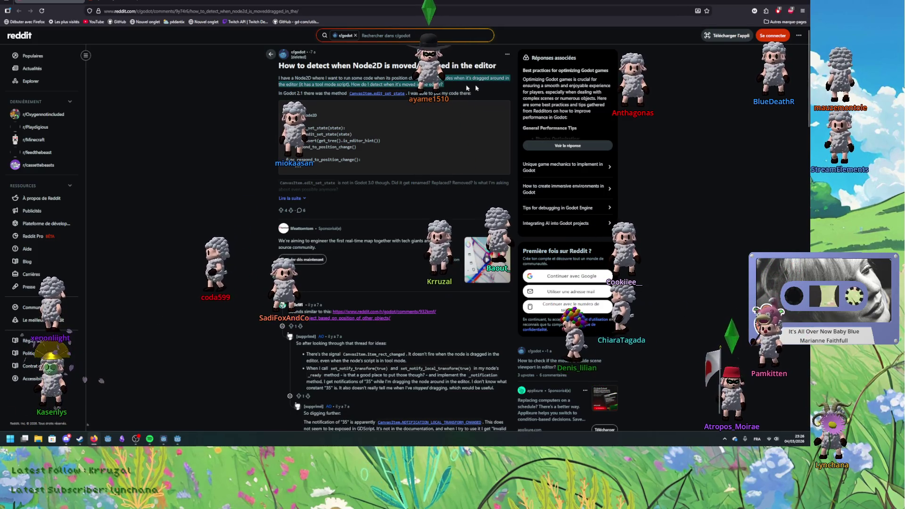
left_click(441, 86)
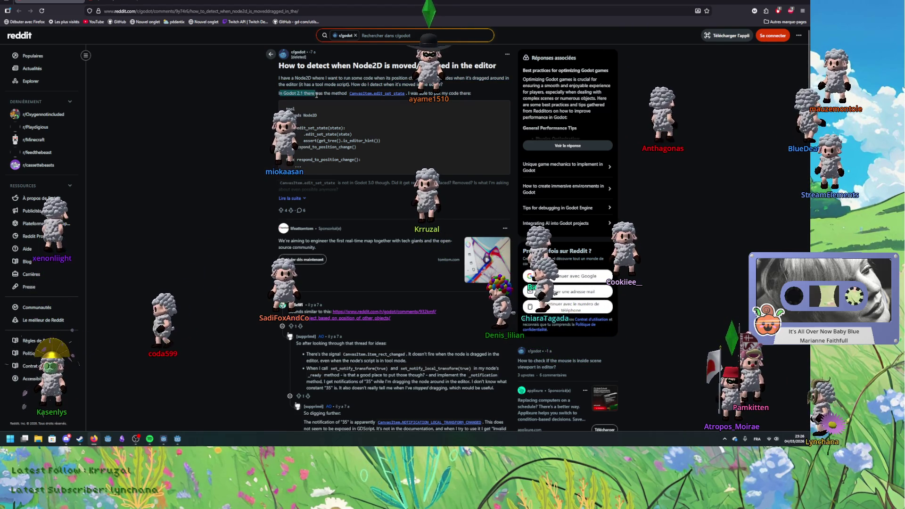
left_click_drag(279, 93, 329, 94)
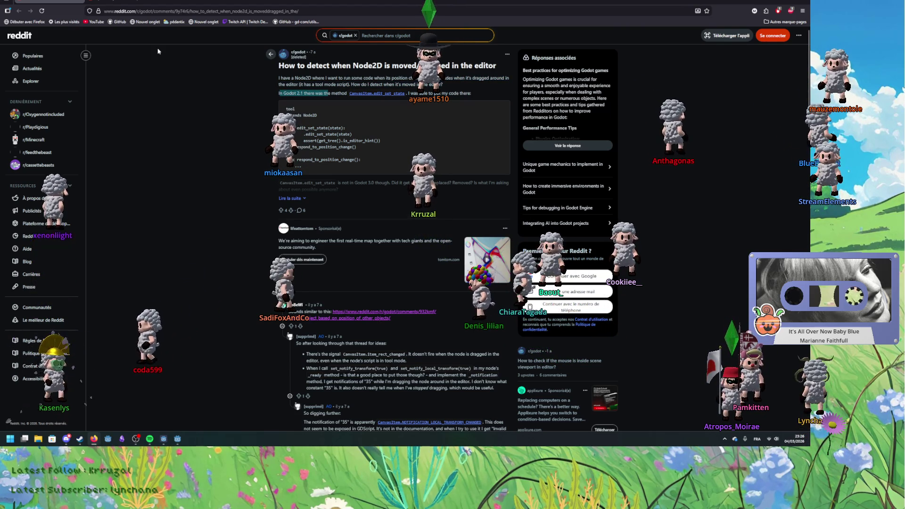
scroll(203, 92, "down", 1)
scroll(203, 93, "down", 4)
Step: Read the linked thread 'Update object based on position of other objects in editor', then return to Godot
left_click(358, 120)
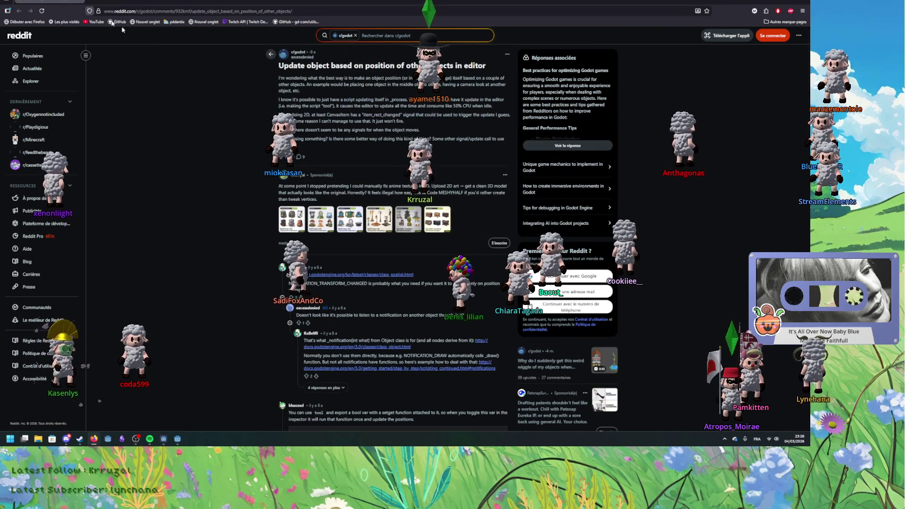
scroll(255, 129, "down", 2)
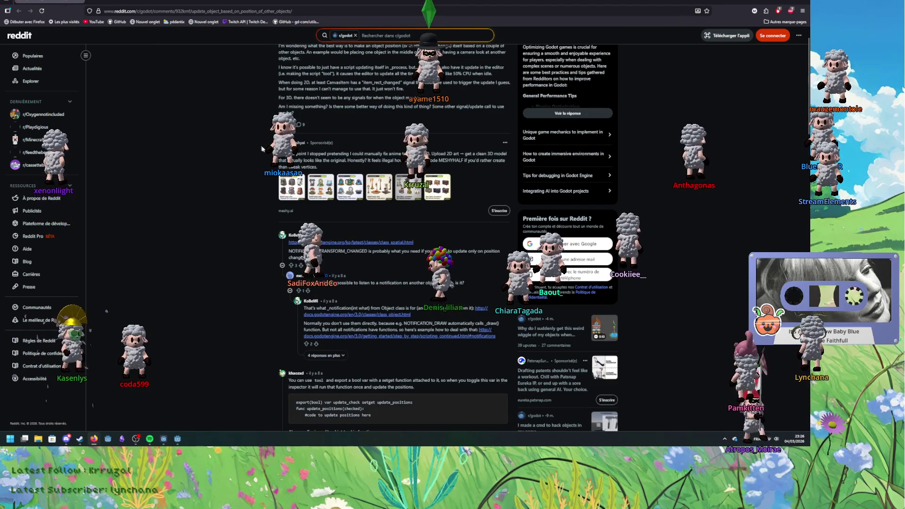
scroll(255, 128, "up", 2)
key("alt+Tab")
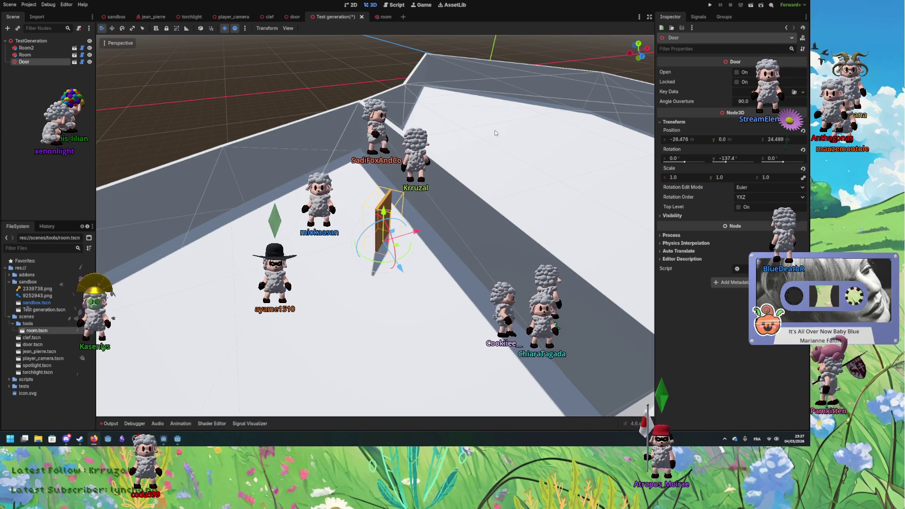
Step: Orbit closer to the door, select Room2 and save the Test generation scene with Ctrl+S
left_click_drag(176, 81, 242, 80)
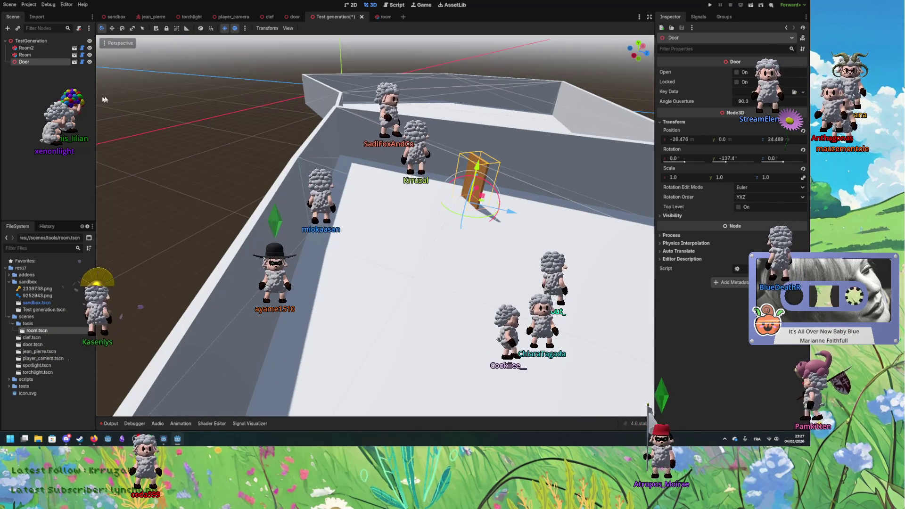
left_click(355, 5)
left_click(370, 5)
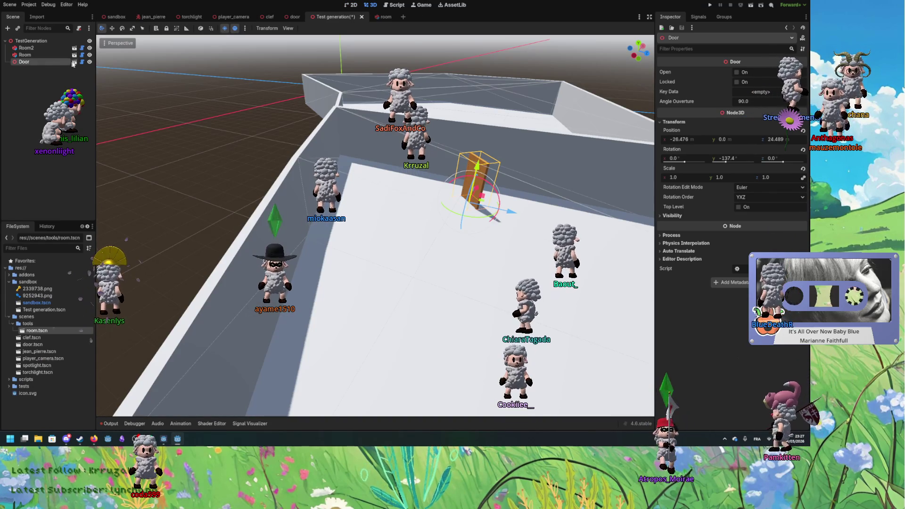
left_click(386, 247)
key("ctrl+s")
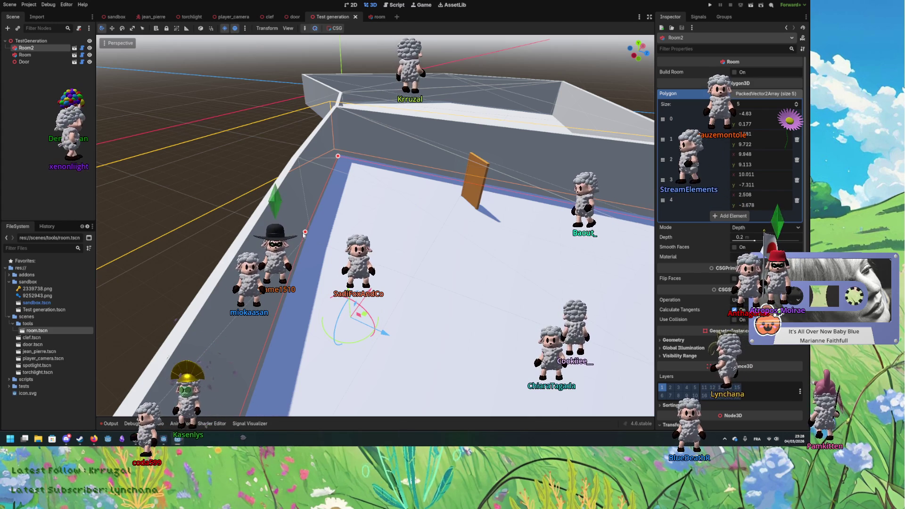
Step: Drag Room2's polygon point 4 to a new spot, rebuild the walls, and pick up the Door
left_click_drag(305, 232, 220, 221)
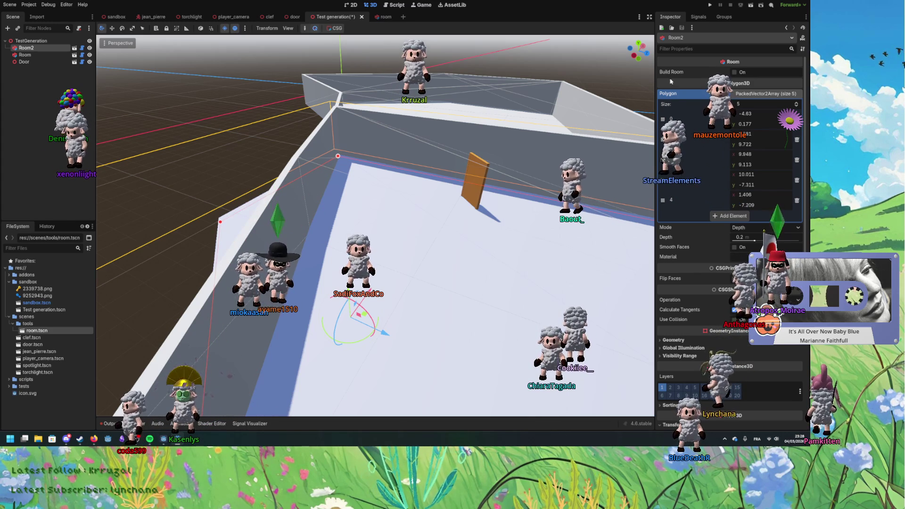
left_click(733, 72)
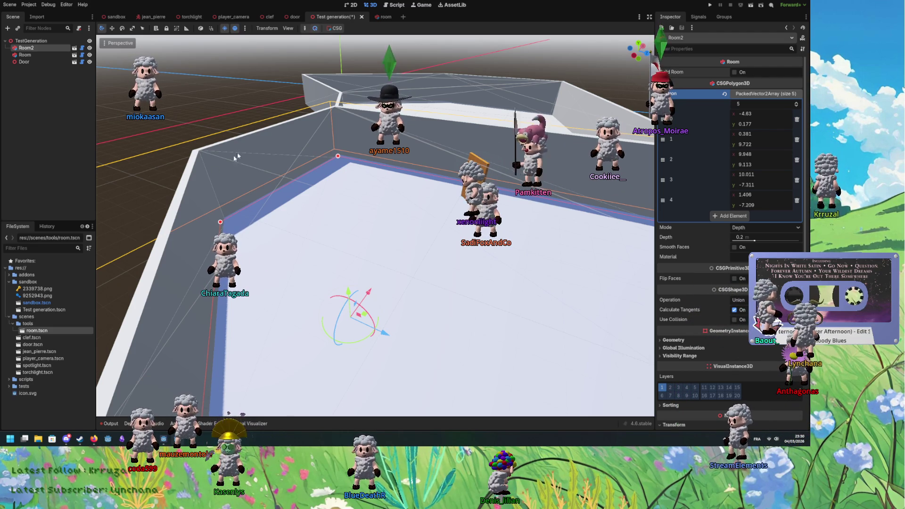
left_click_drag(499, 161, 367, 247)
left_click(435, 239)
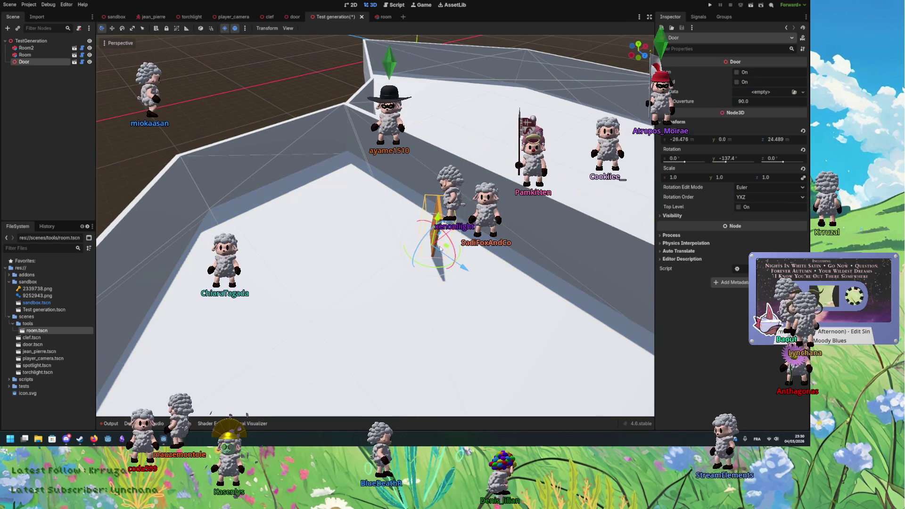
Step: Move the Door into the wall gap at x -28.971, z 23.006, recheck Room2, and save
left_click_drag(433, 240, 380, 259)
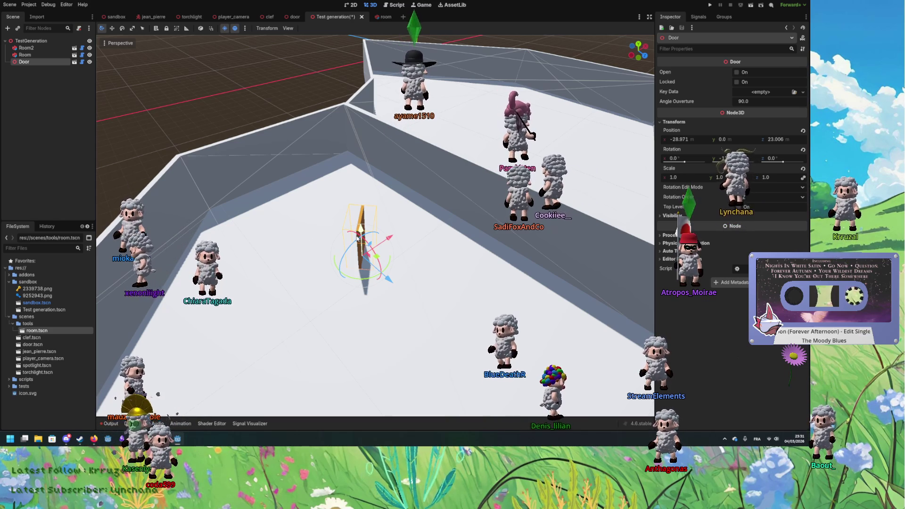
left_click(443, 305)
left_click_drag(443, 305, 397, 231)
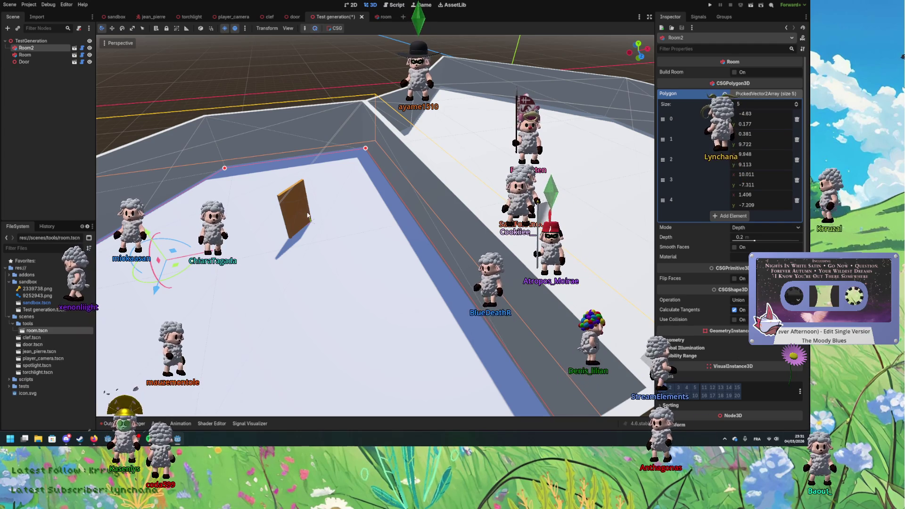
left_click(288, 234)
key("ctrl+s")
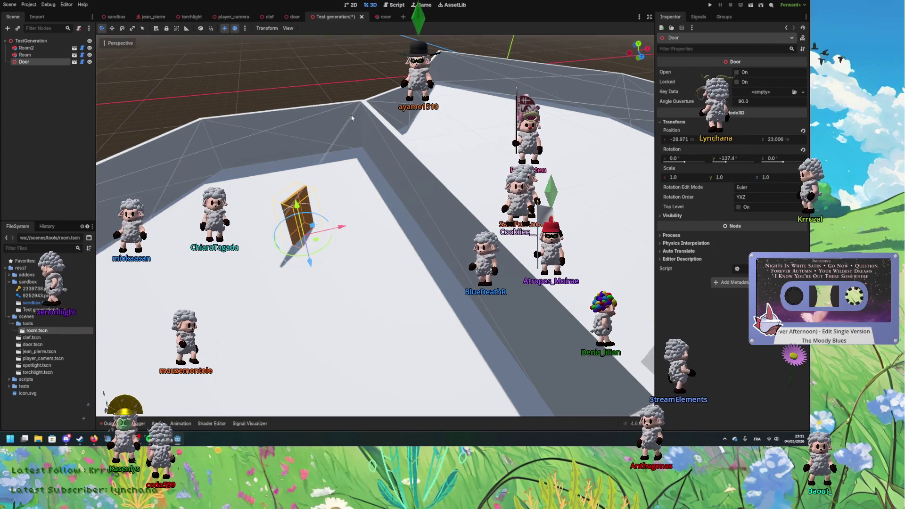
left_click(390, 7)
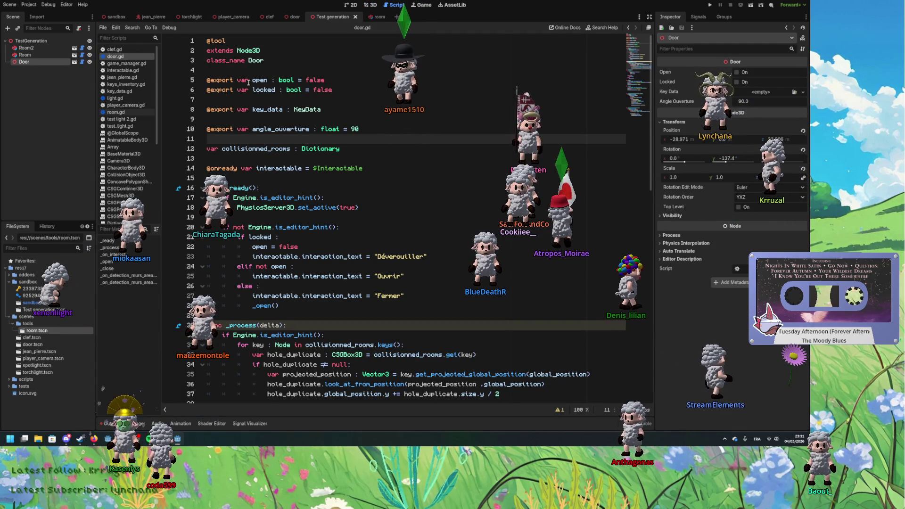
left_click(221, 46, "ctrl")
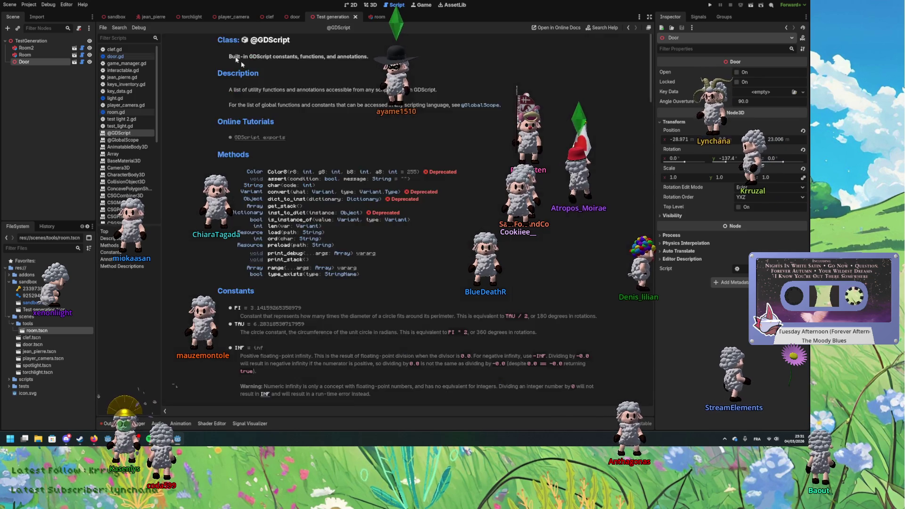
scroll(355, 180, "down", 5)
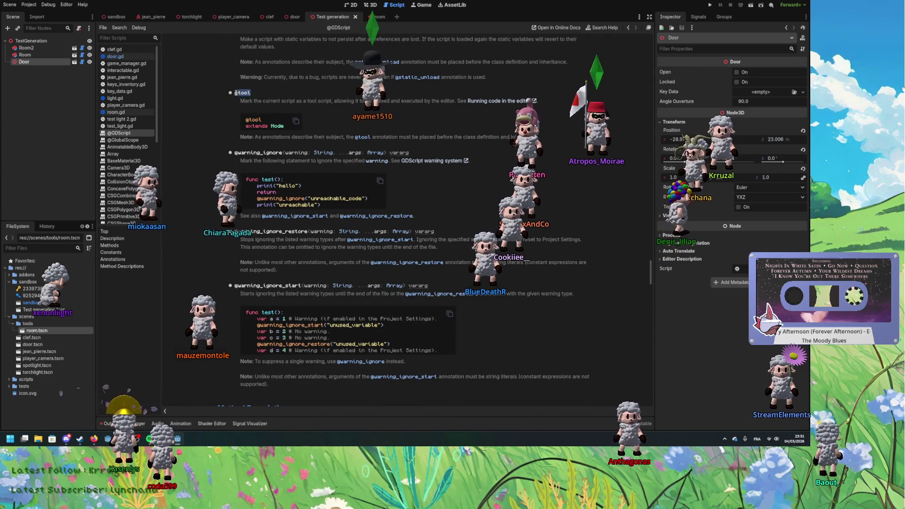
scroll(262, 135, "up", 20)
scroll(299, 227, "up", 20)
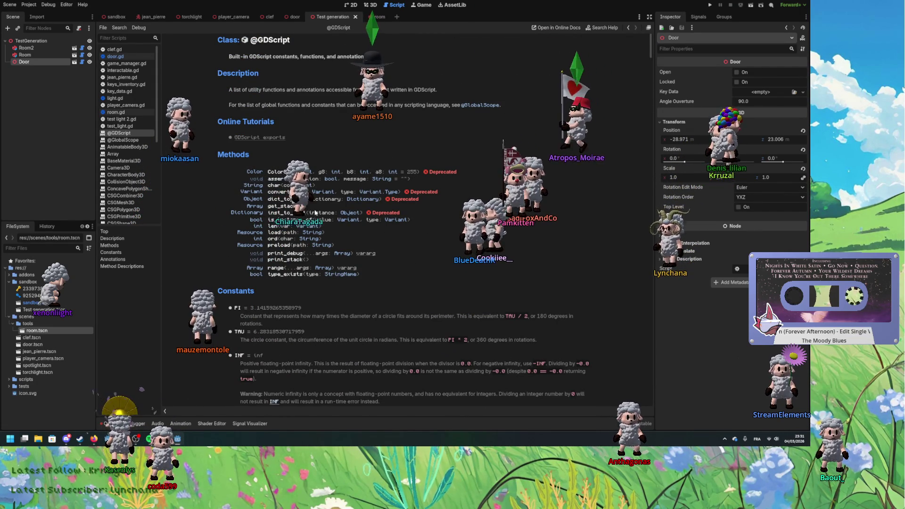
scroll(314, 214, "down", 5)
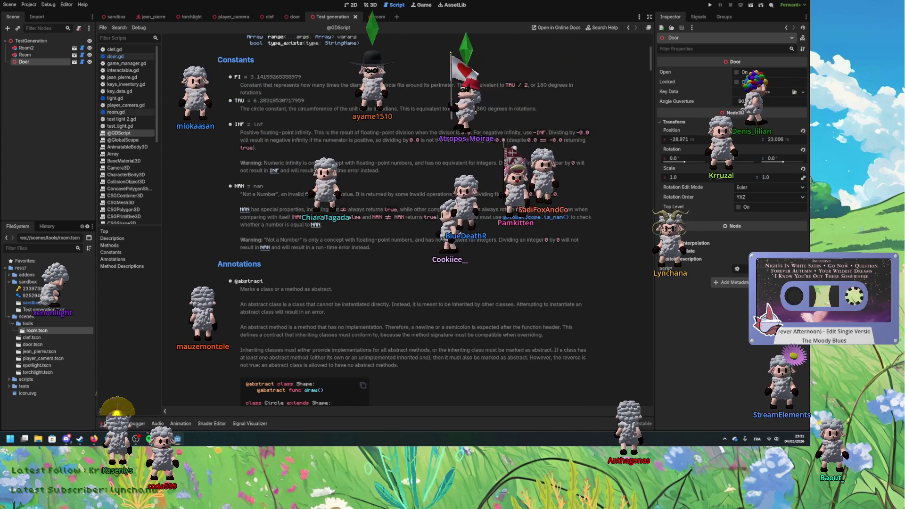
scroll(405, 222, "down", 1)
scroll(503, 143, "down", 3)
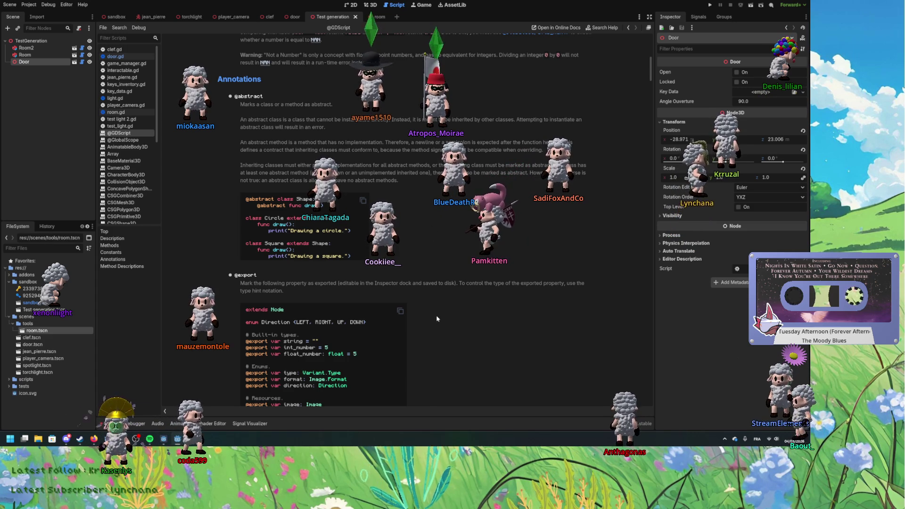
scroll(435, 311, "down", 8)
scroll(476, 203, "down", 20)
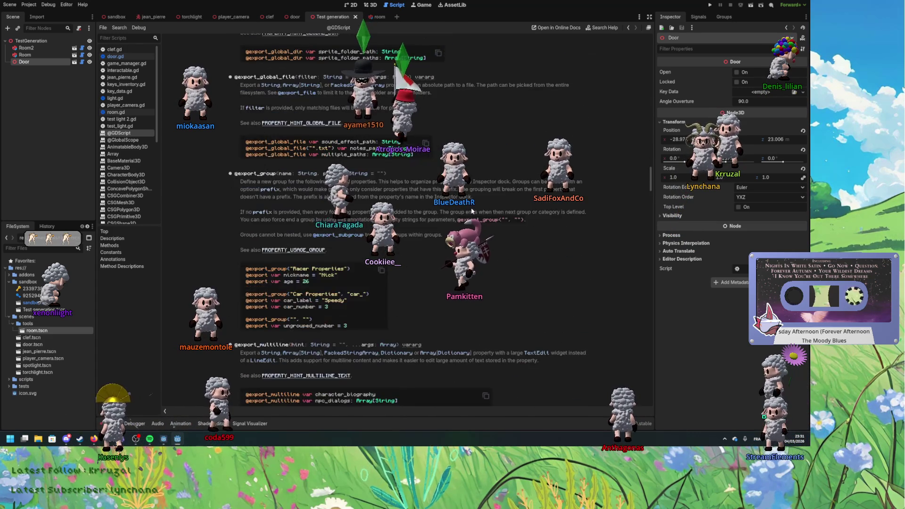
scroll(471, 211, "down", 2)
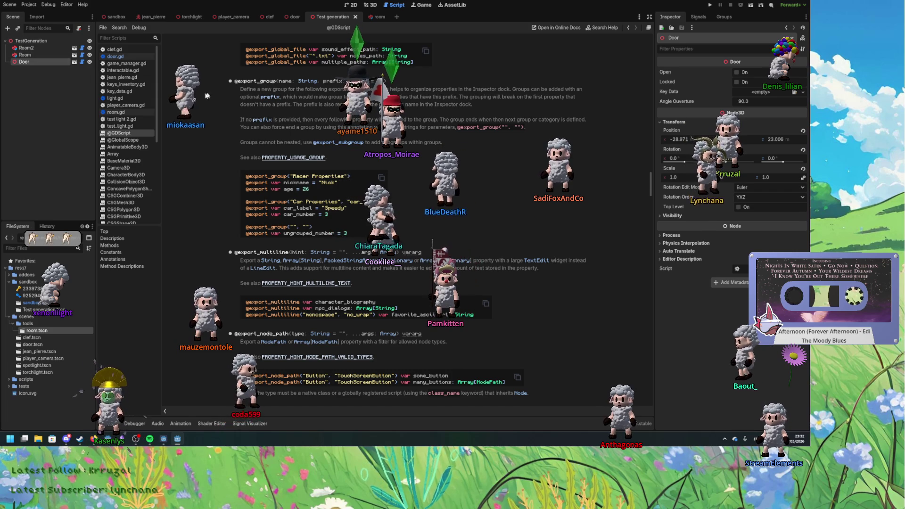
left_click(294, 17)
left_click(332, 17)
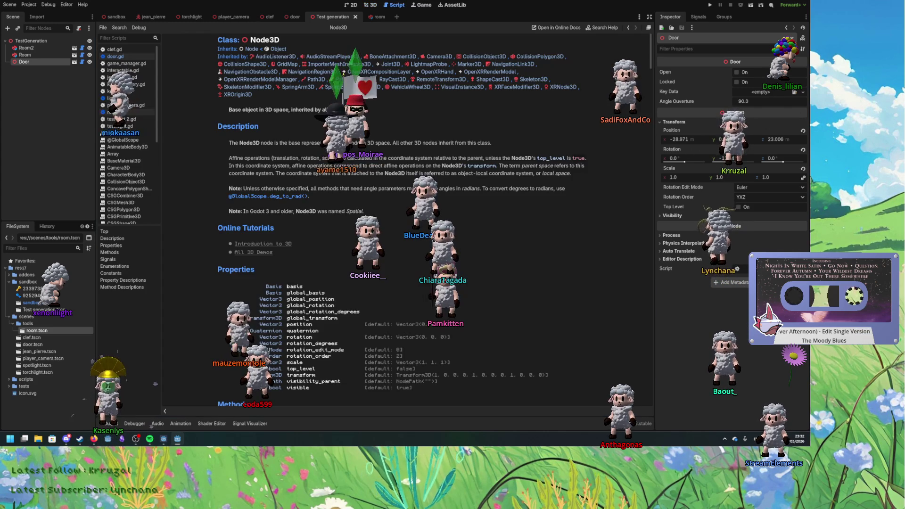
Step: Scroll through the Node3D class reference and clear the text selection
scroll(410, 221, "down", 20)
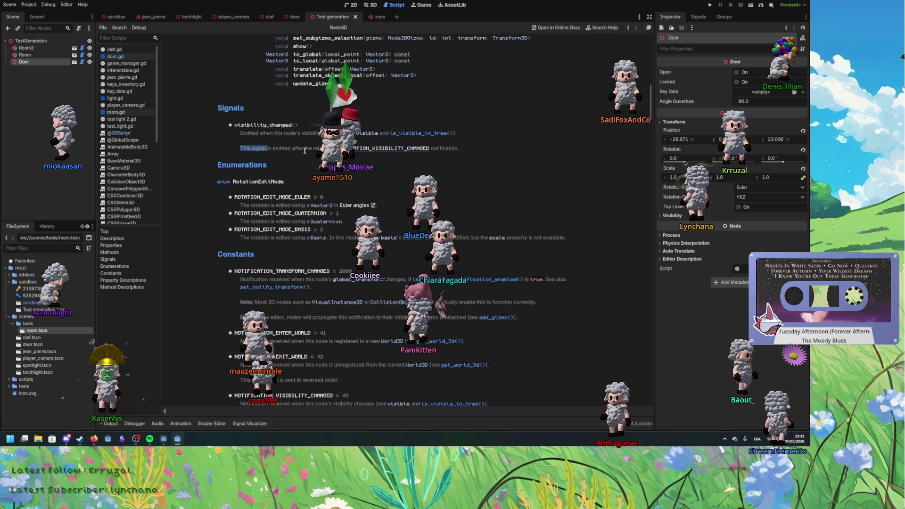
left_click(347, 135)
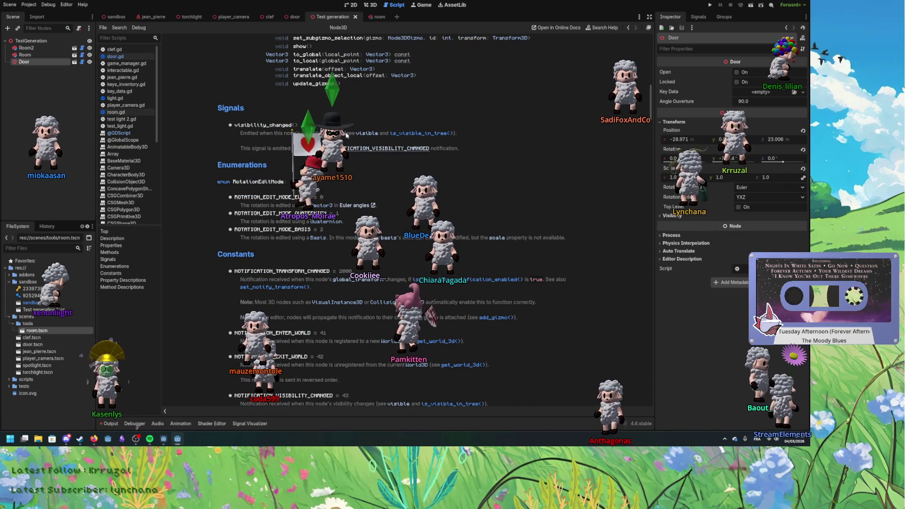
scroll(324, 181, "up", 15)
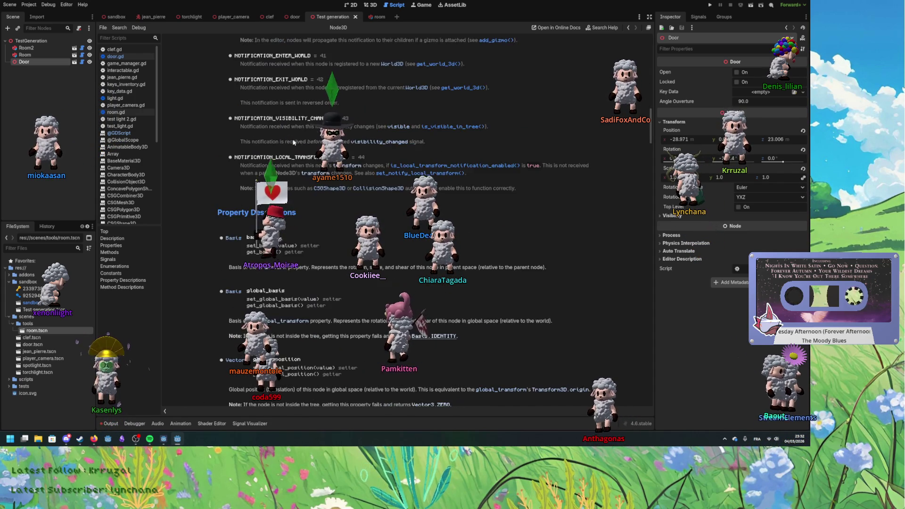
left_click_drag(651, 176, 626, 423)
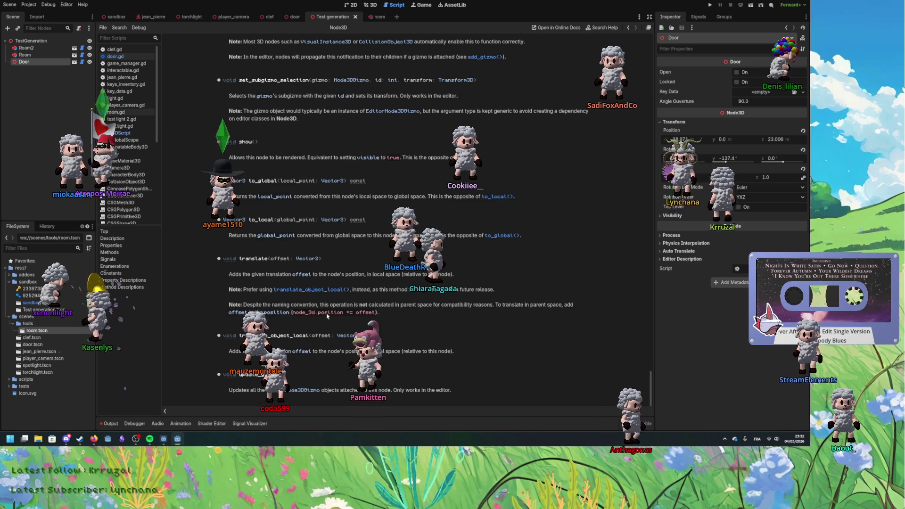
scroll(471, 302, "up", 5)
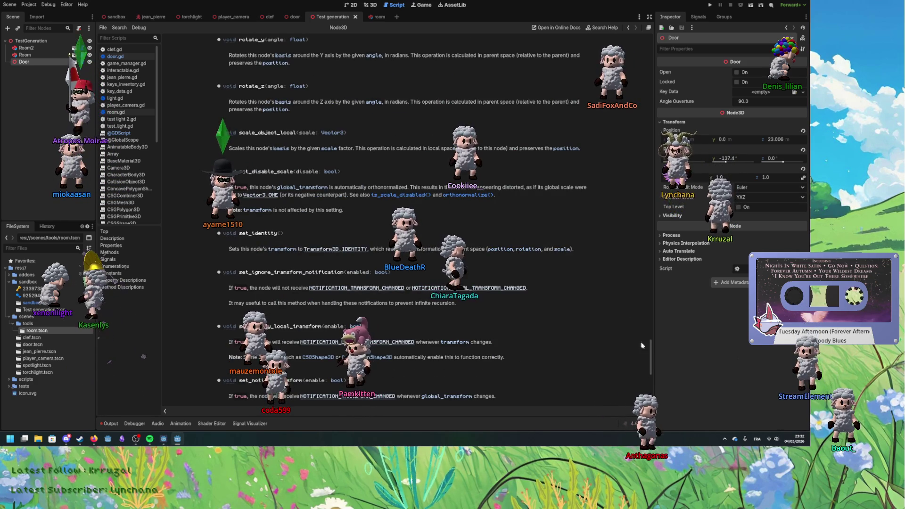
scroll(529, 292, "up", 15)
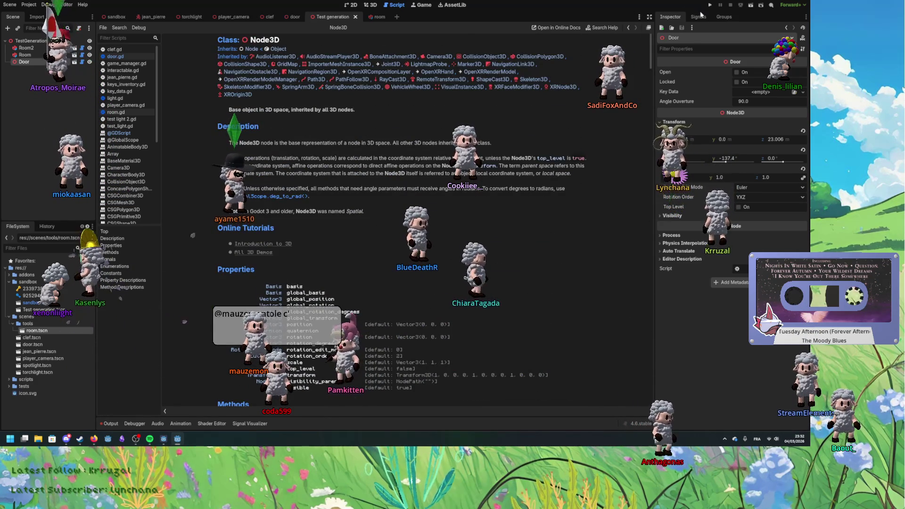
Step: Show the Signals dock and jump to the transform property's full description
left_click(699, 16)
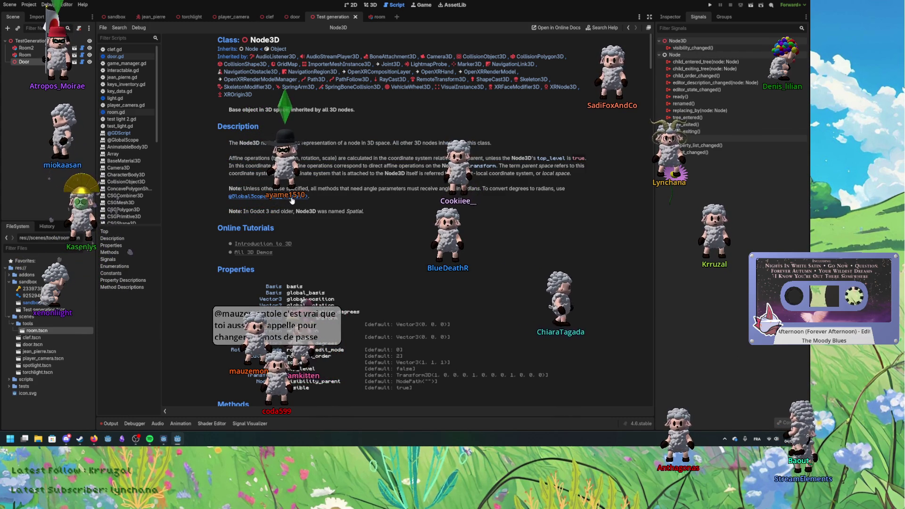
scroll(278, 219, "down", 1)
right_click(278, 219)
scroll(402, 205, "down", 2)
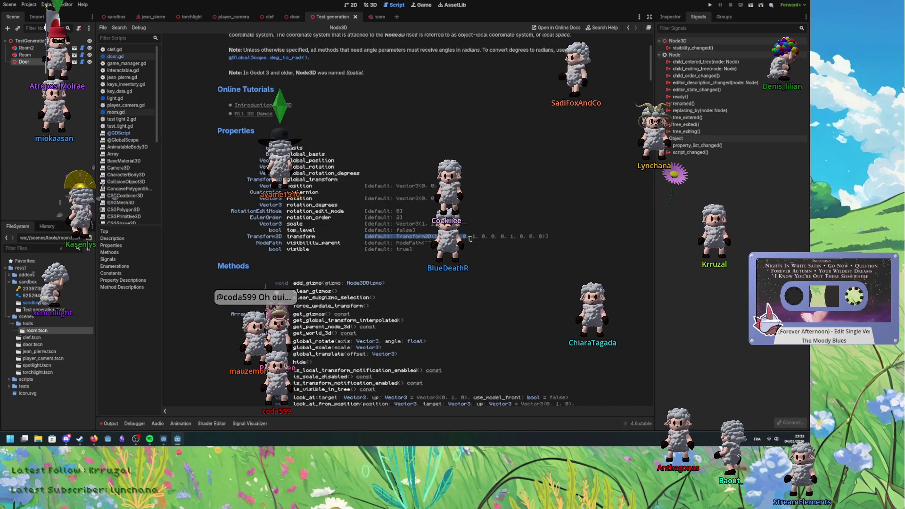
left_click(401, 242)
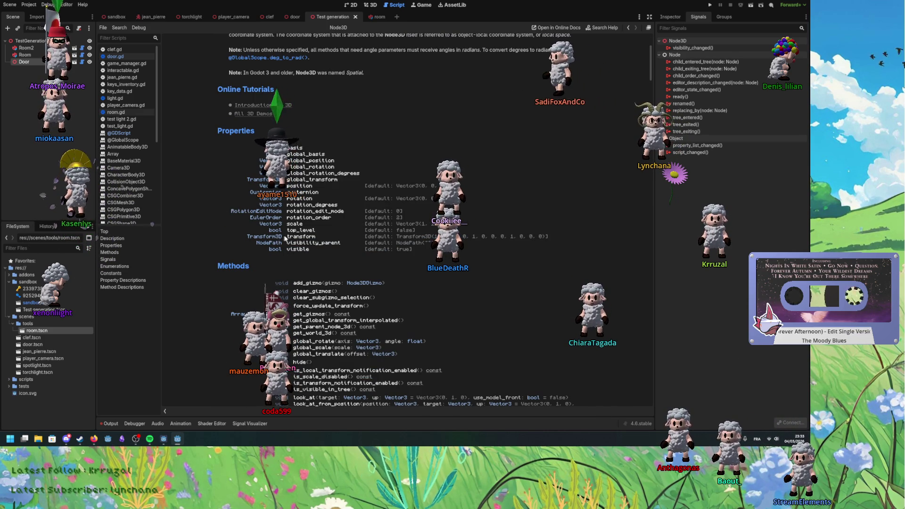
scroll(344, 240, "down", 1)
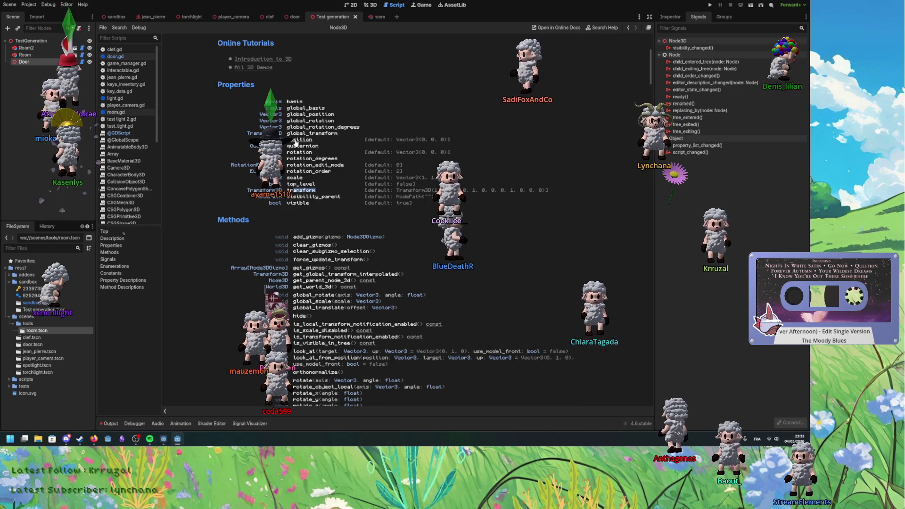
left_click(304, 191)
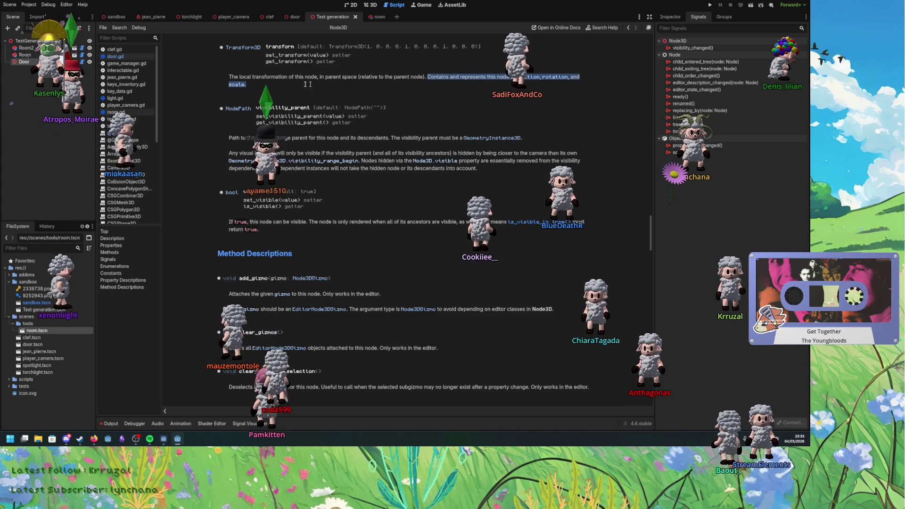
Step: Open the Transform3D reference, scroll through constructors, methods and operators, then return to the top
left_click(248, 49)
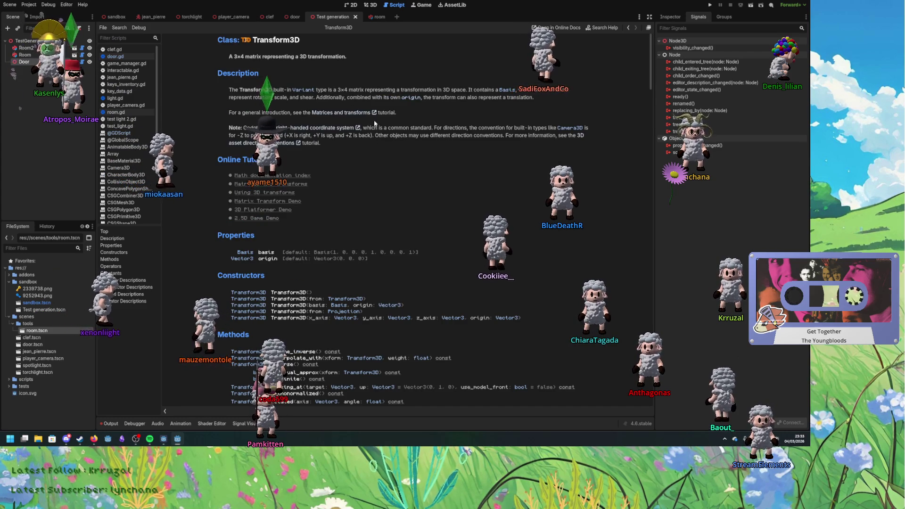
scroll(375, 124, "down", 5)
scroll(376, 142, "down", 5)
scroll(376, 142, "up", 10)
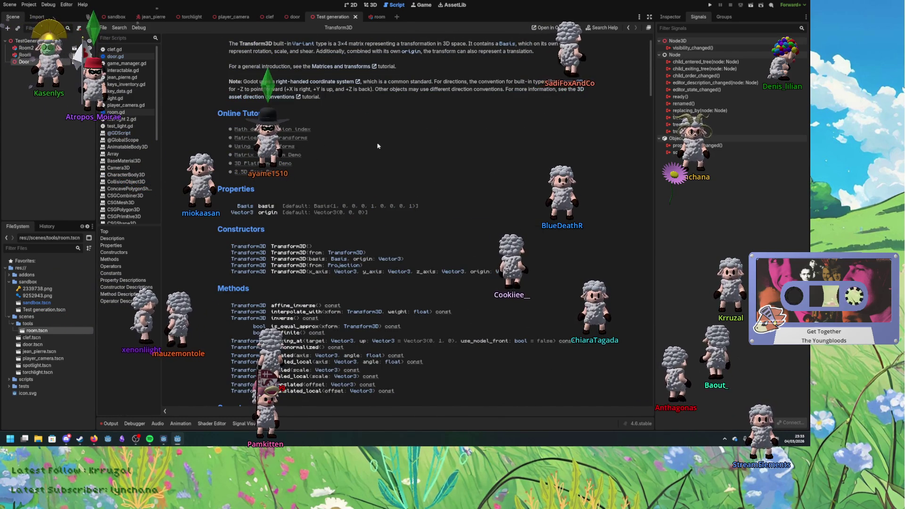
scroll(377, 146, "up", 2)
scroll(377, 146, "down", 10)
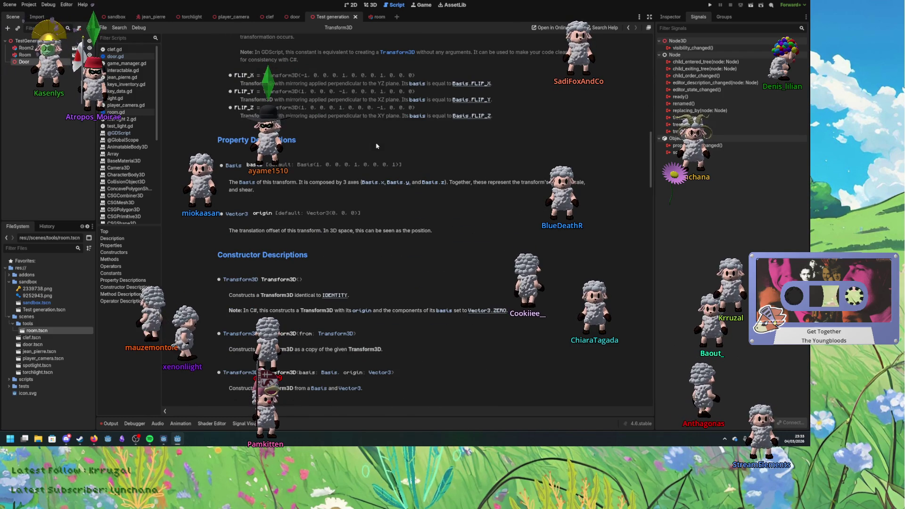
scroll(377, 146, "down", 15)
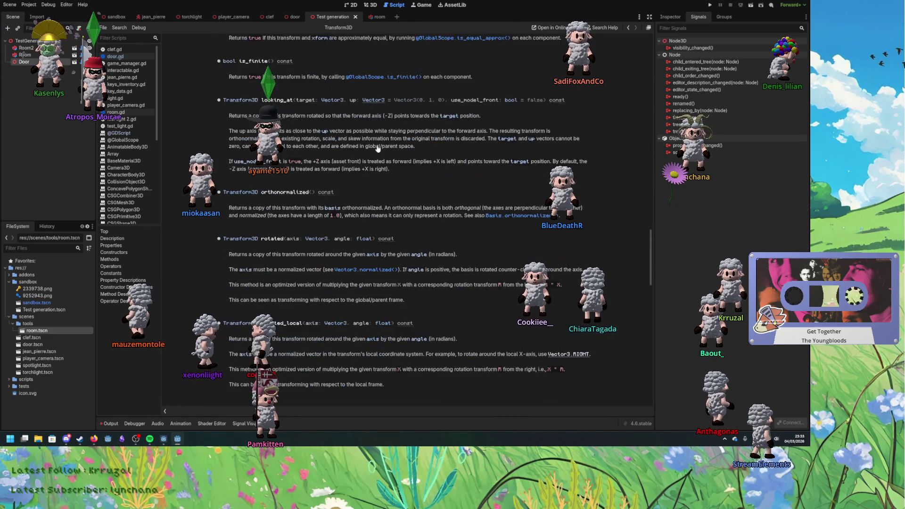
scroll(379, 151, "down", 8)
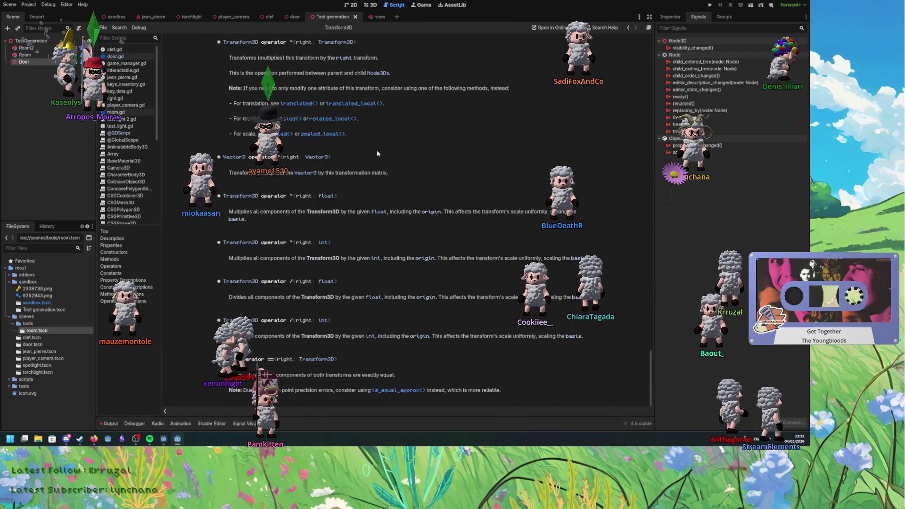
mouse_move(650, 367)
left_mouse_down()
mouse_move(647, 236)
mouse_move(584, 160)
left_mouse_up()
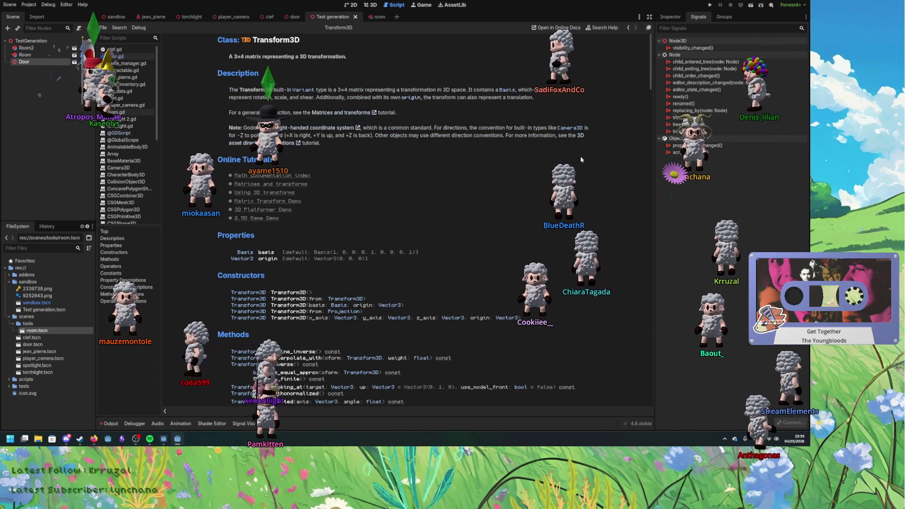
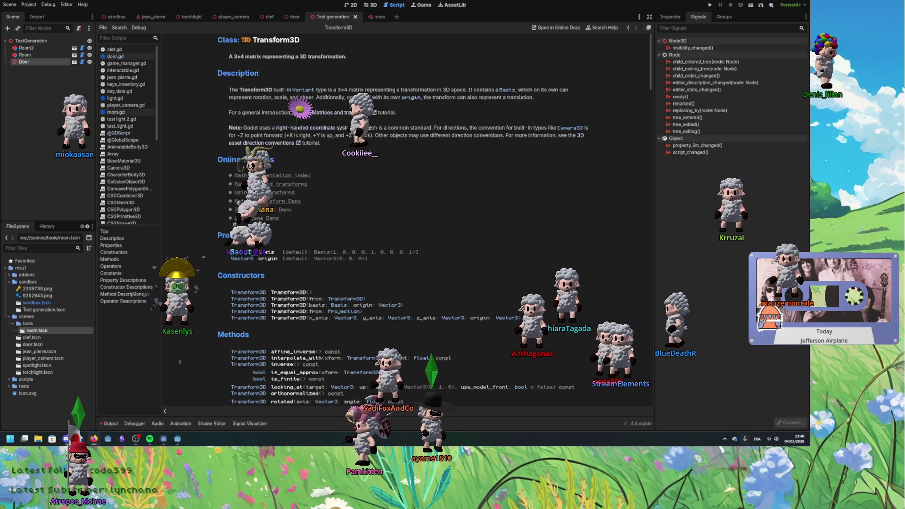
Step: Replace the Transform3D documentation with the door.gd script in the script editor
mouse_move(380, 18)
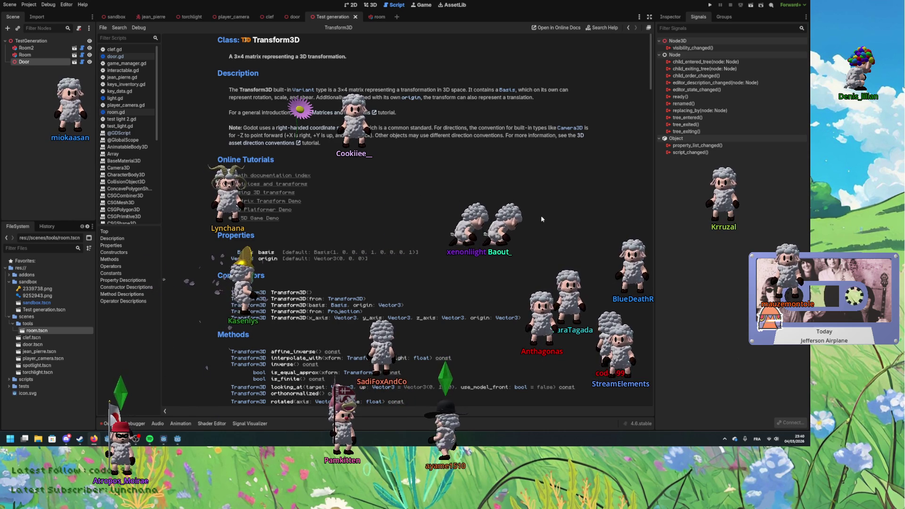
left_click(377, 6)
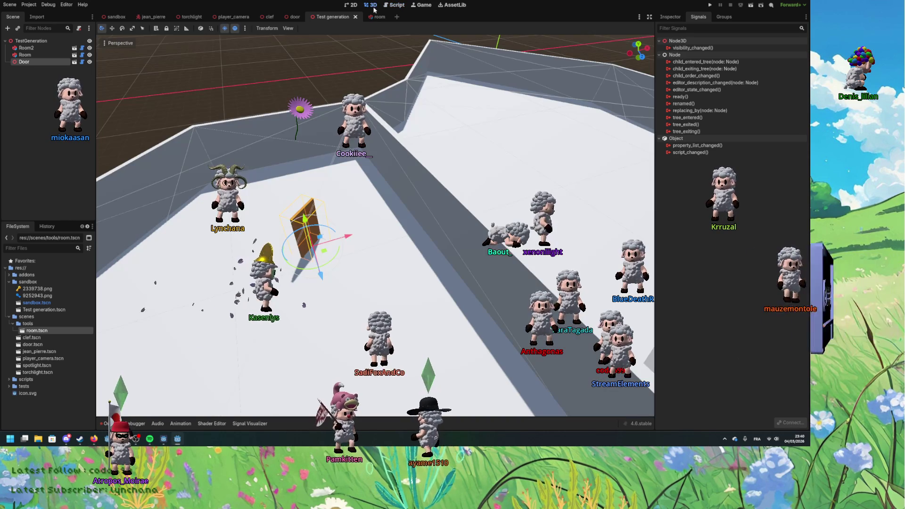
left_click(398, 5)
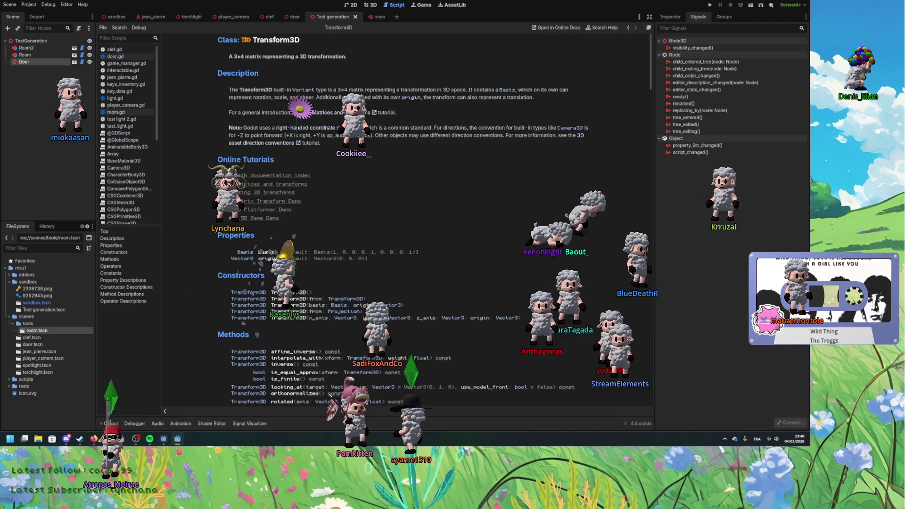
left_click(116, 56)
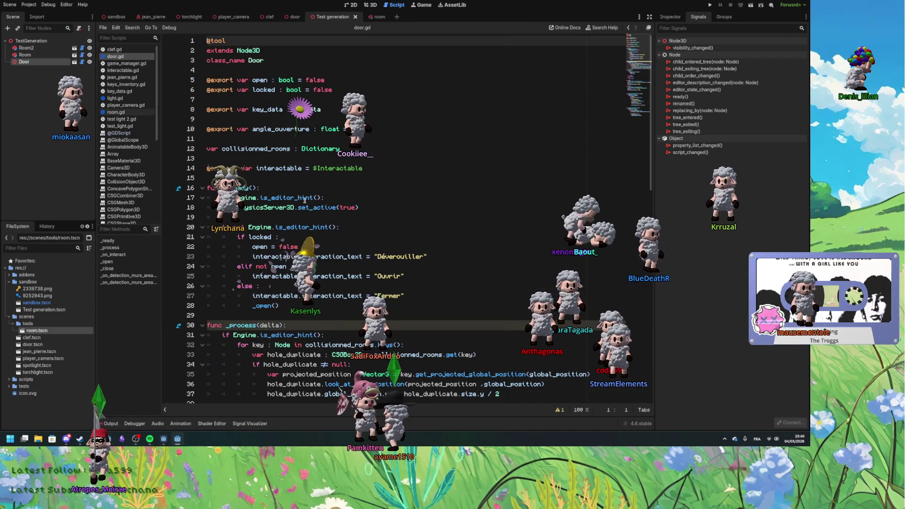
Step: Declare 'var test : bool = false' at the start of _process's editor branch, adding blank lines after the height adjustment
left_click(285, 230)
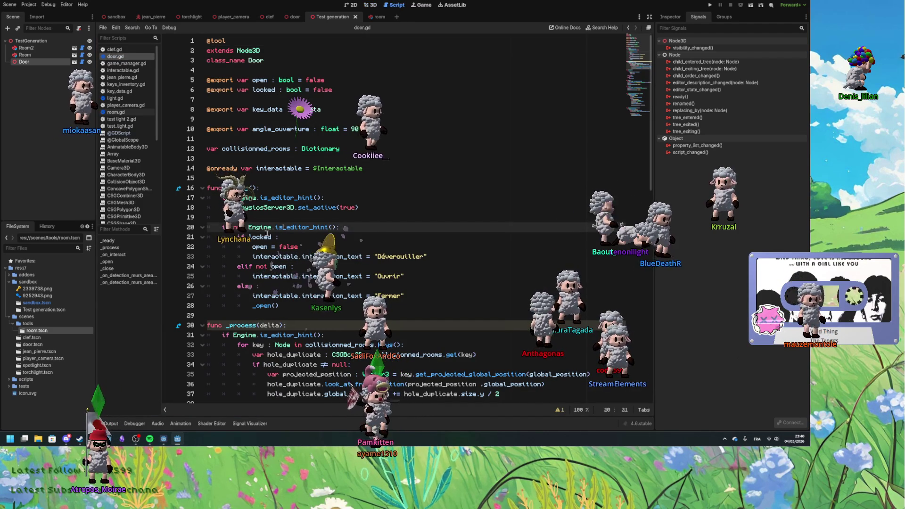
scroll(283, 227, "down", 4)
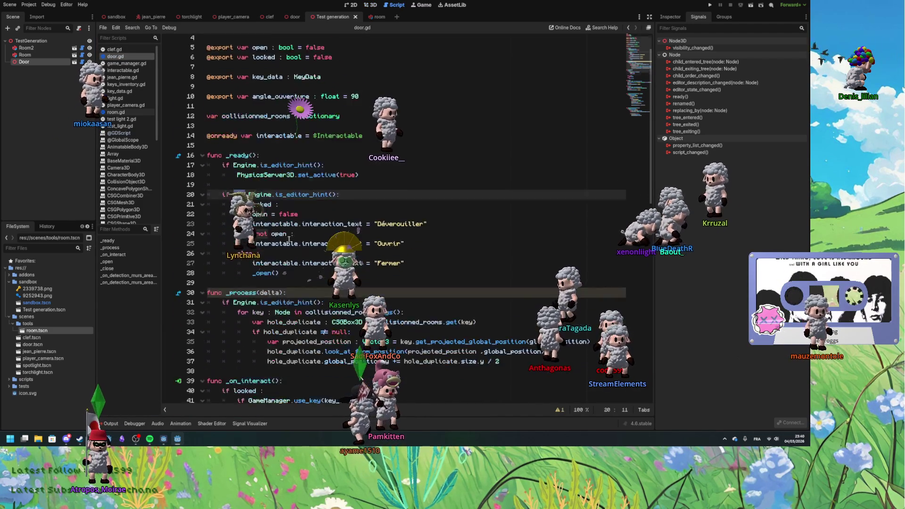
double_click(292, 217)
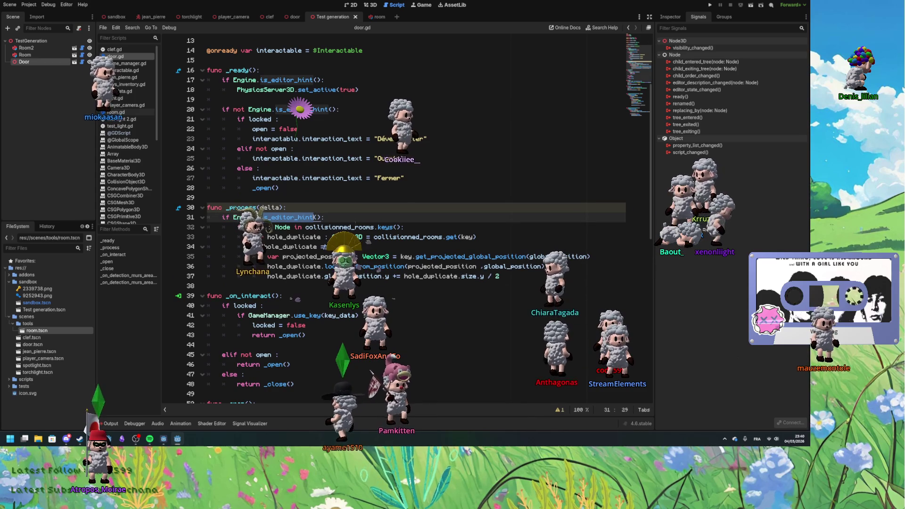
left_click(304, 237)
double_click(293, 237)
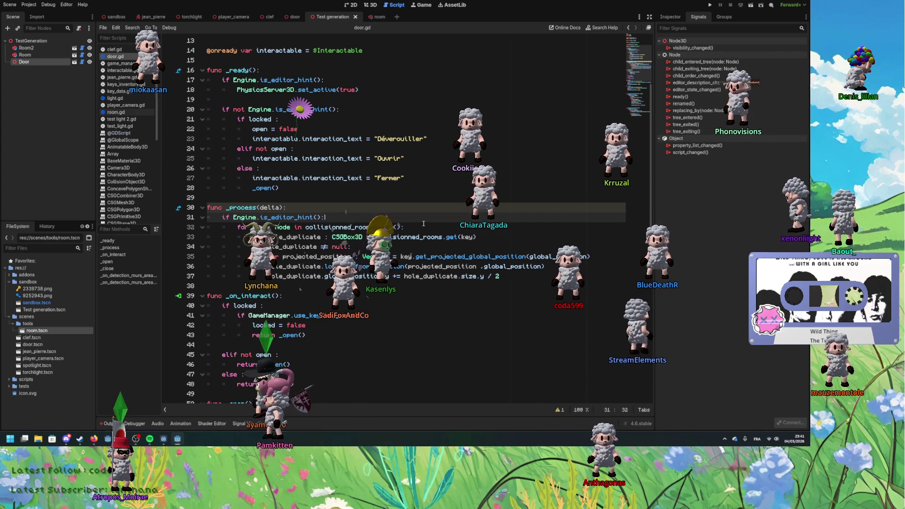
type("er c")
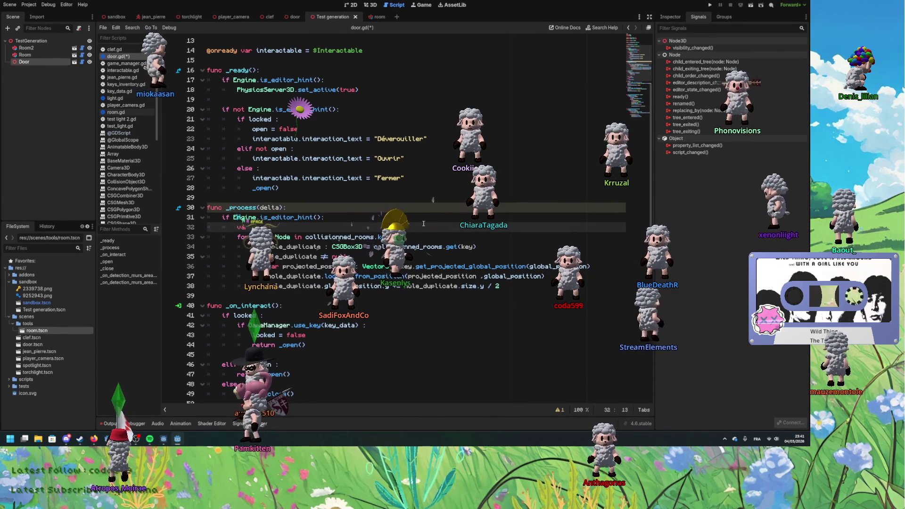
type("test :")
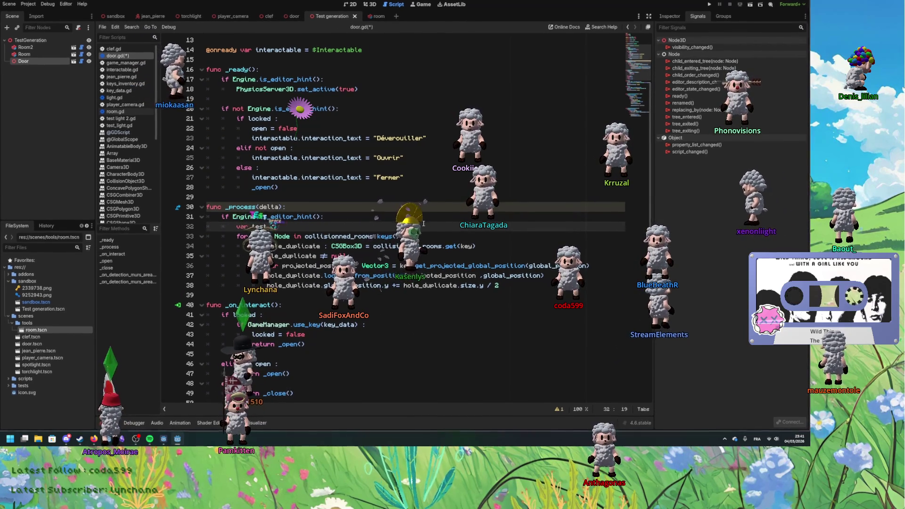
type(" bool = false")
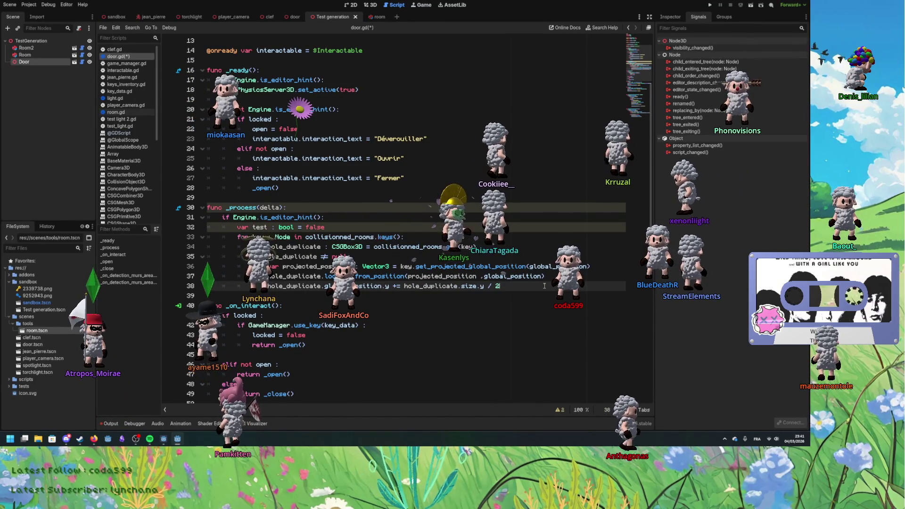
key("Return")
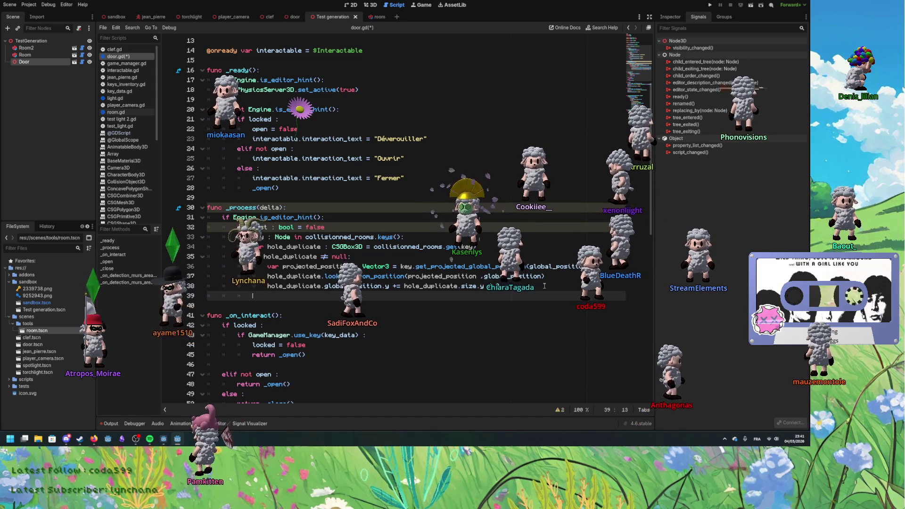
key("Return")
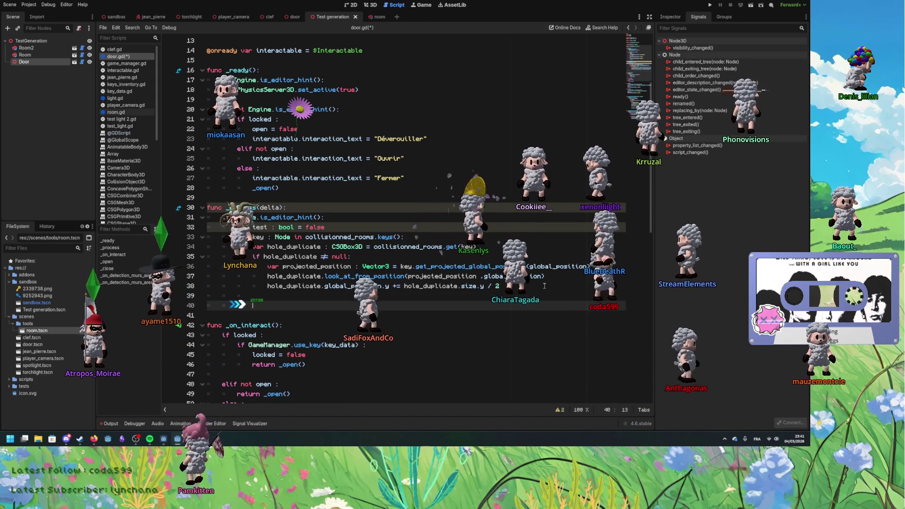
Step: Add an 'if not test :' block whose body sets test = true
type("ot ")
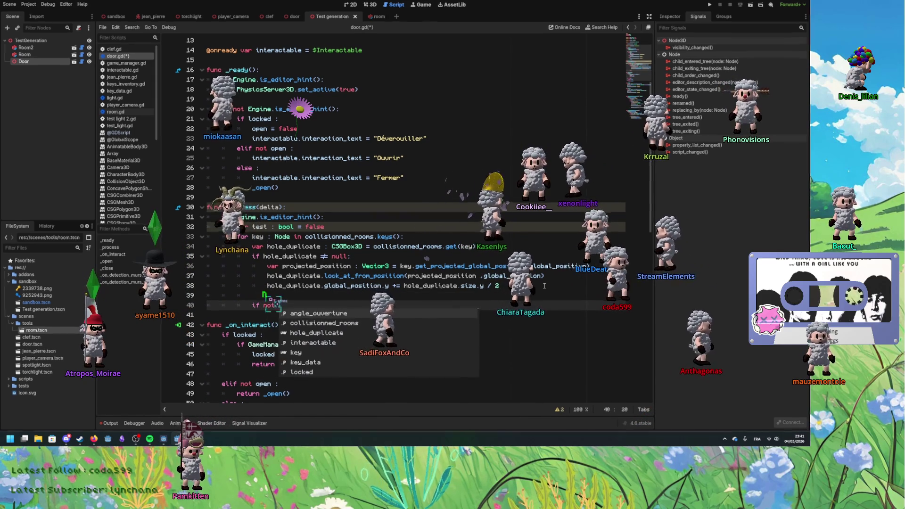
type("test :")
key("Return")
type("= true")
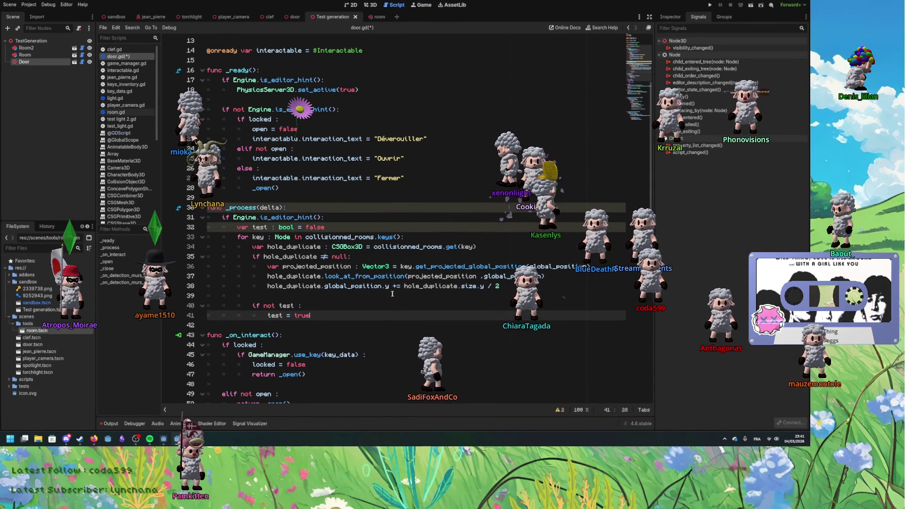
key("Return")
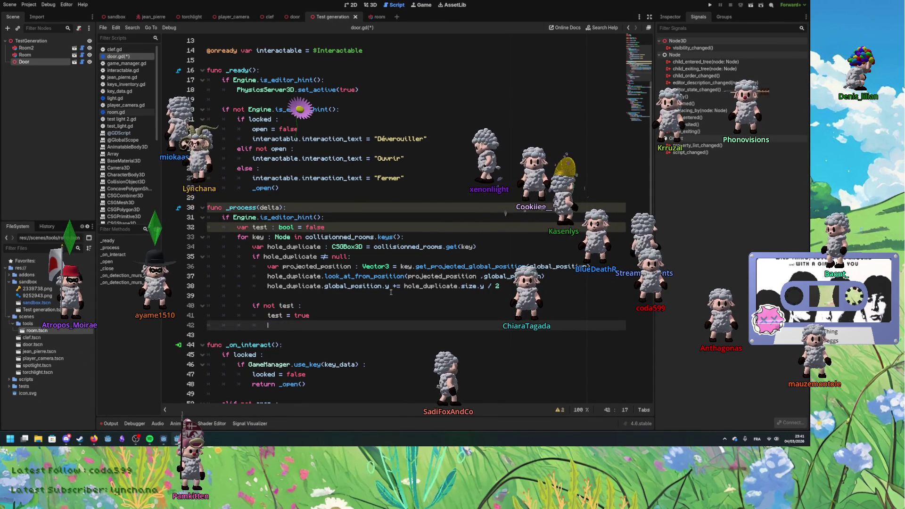
Step: Copy the three repositioning lines into the block and strip their 'hole_duplicate.' prefixes
left_click_drag(499, 286, 501, 260)
key("ctrl+c")
left_click(330, 319)
key("ctrl+v")
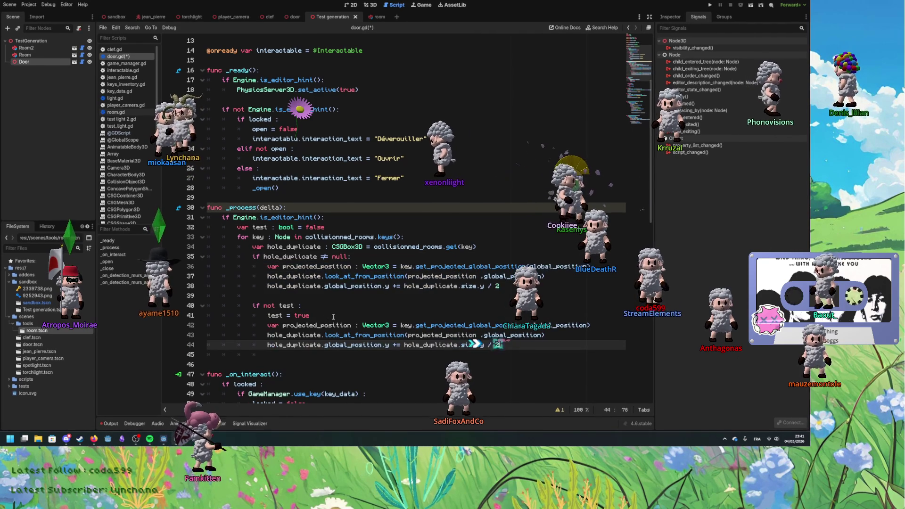
double_click(302, 335)
key("Delete")
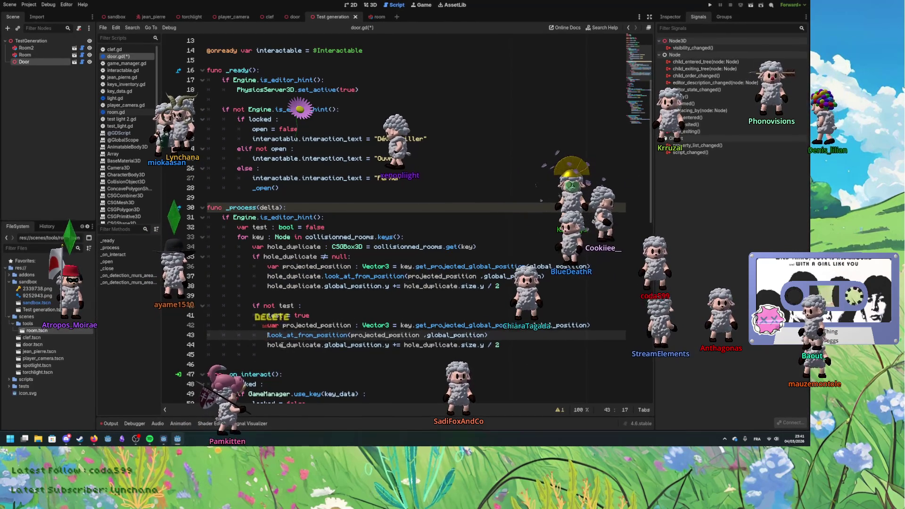
key("Delete")
key("Down")
key("ctrl+Delete")
key("Delete")
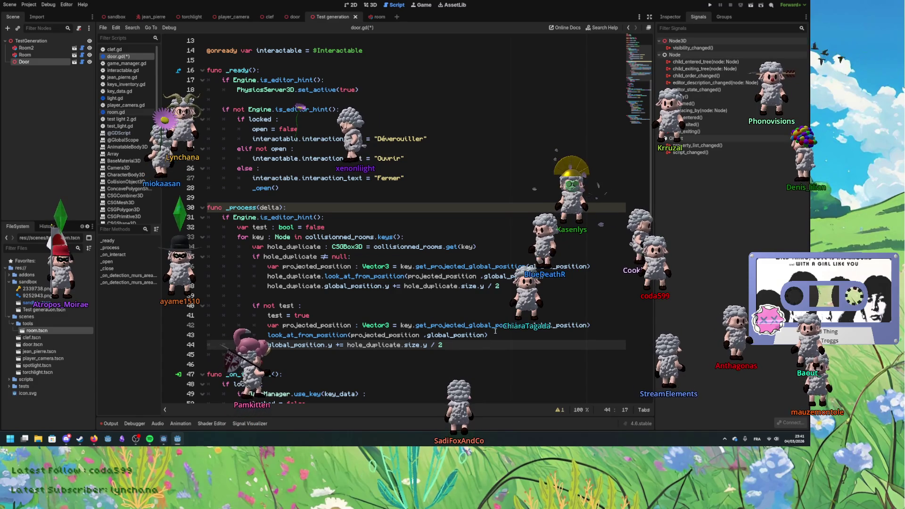
Step: Save door.gd and launch the project to test it
left_click(451, 314)
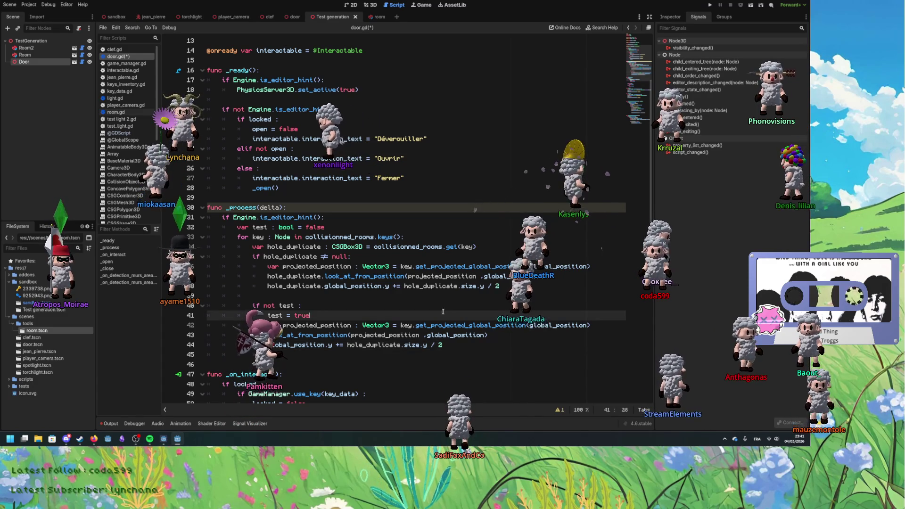
key("ctrl+s")
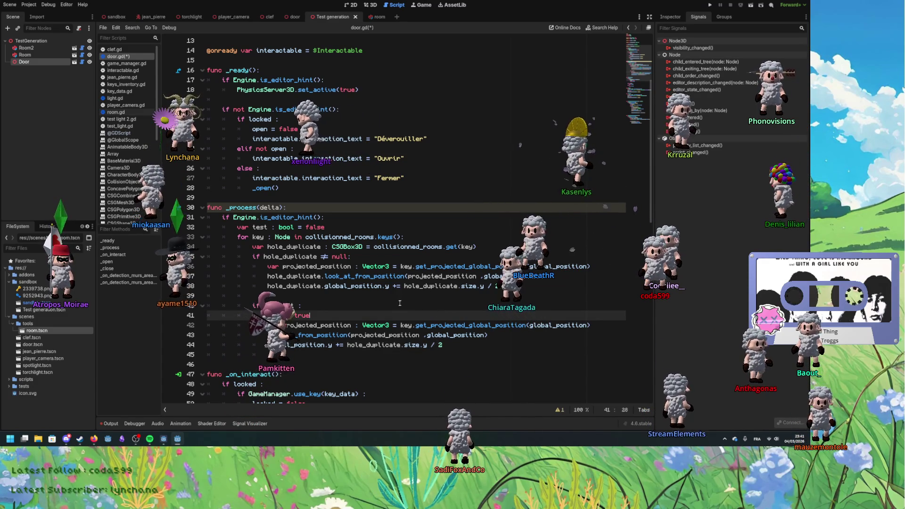
left_click(710, 6)
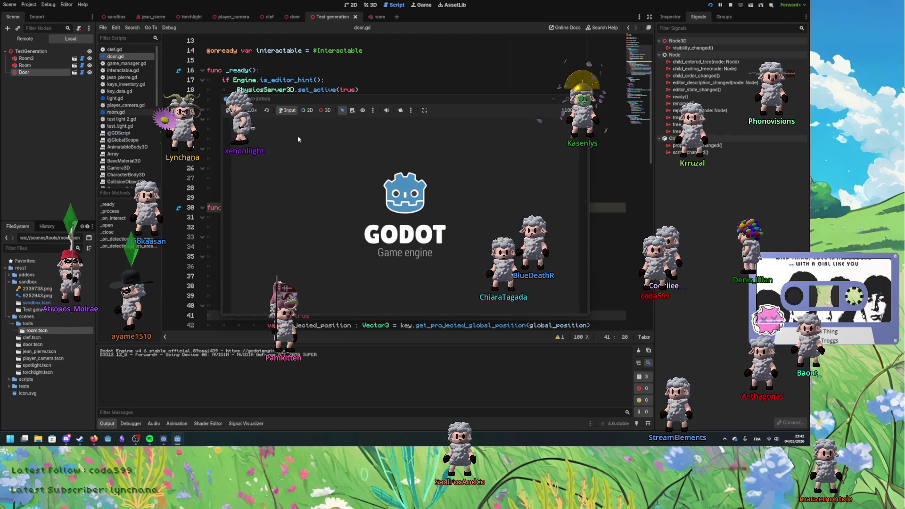
Step: Stop the running game and reload the Test generation scene from disk
left_click(730, 6)
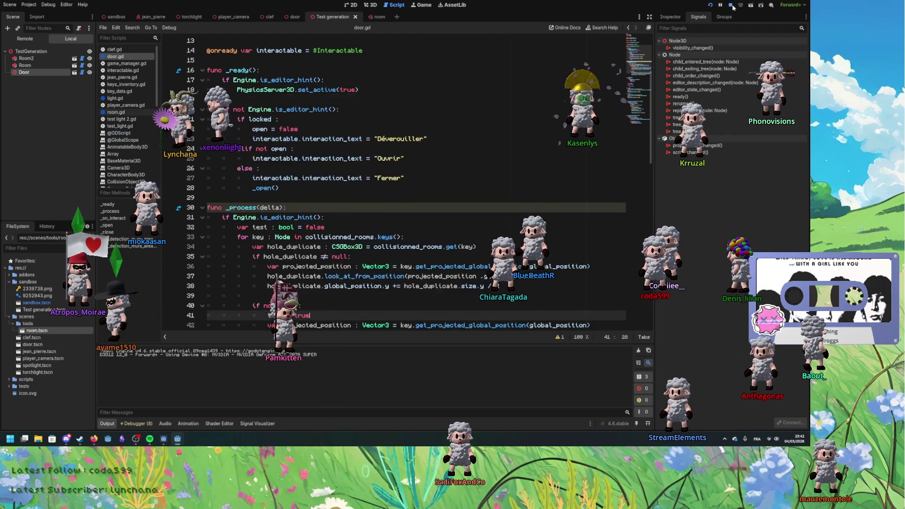
left_click(377, 5)
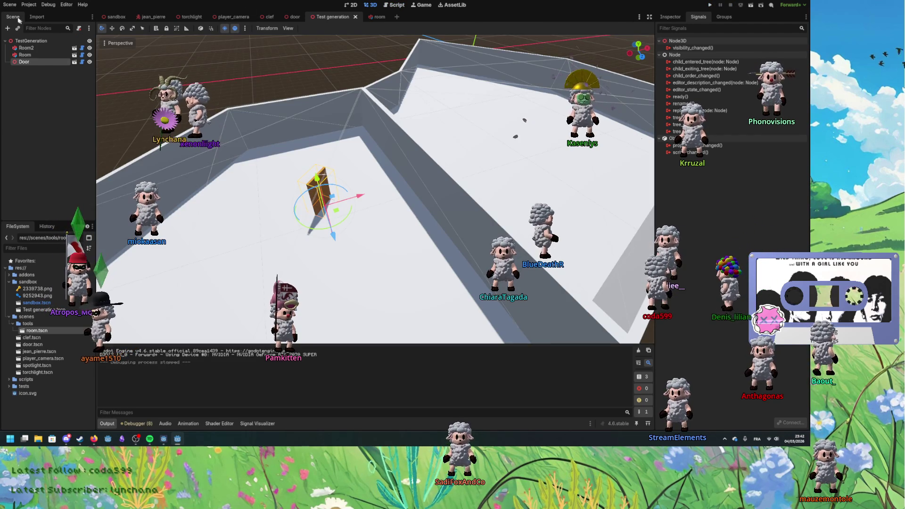
left_click(10, 4)
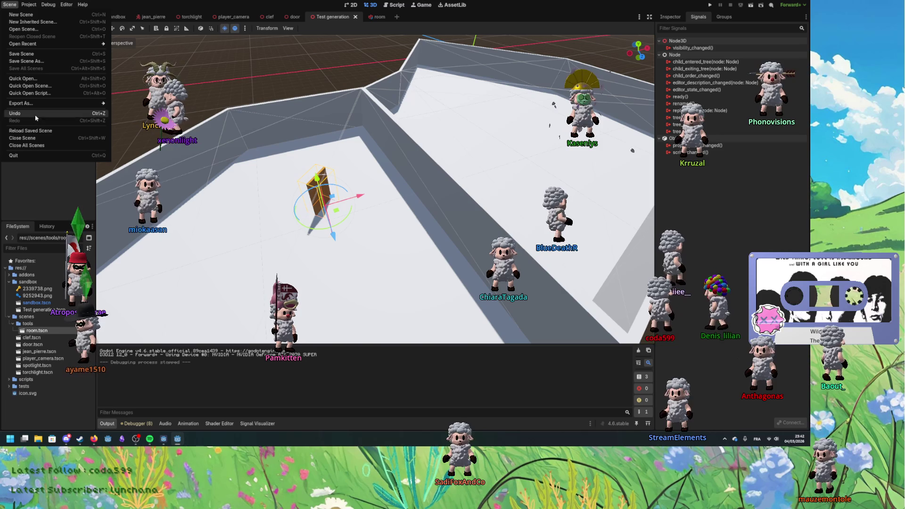
left_click(37, 132)
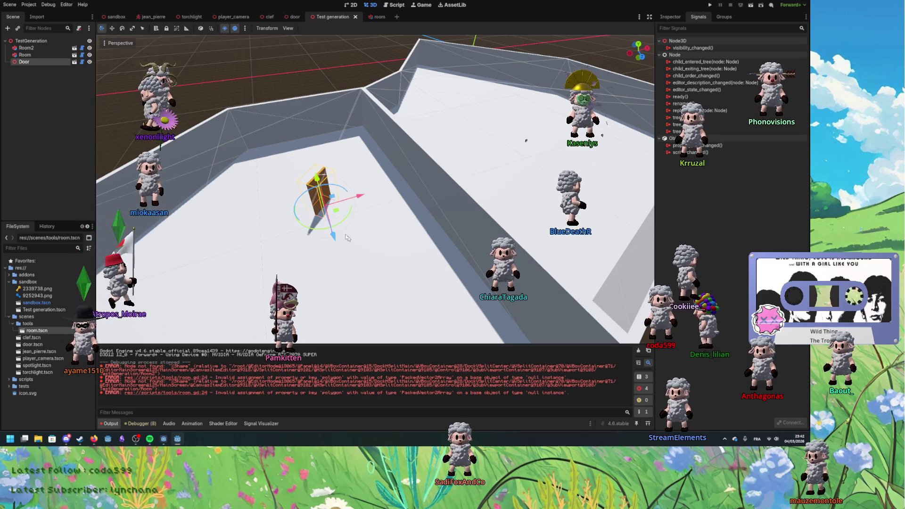
Step: Move the Door box into the wall gap where the two rooms meet, saving the scene
mouse_move(335, 213)
left_mouse_down()
mouse_move(420, 207)
mouse_move(425, 225)
mouse_move(437, 226)
left_mouse_up()
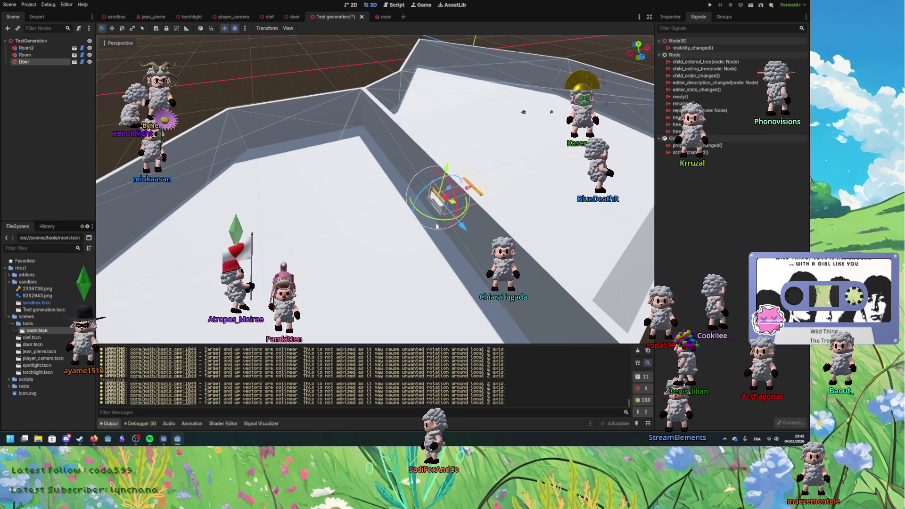
key("f")
scroll(382, 244, "up", 5)
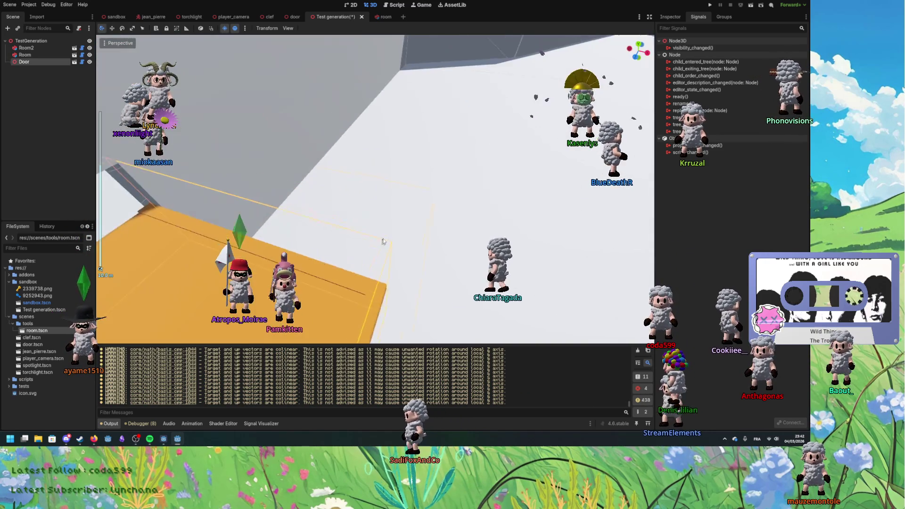
scroll(382, 244, "down", 5)
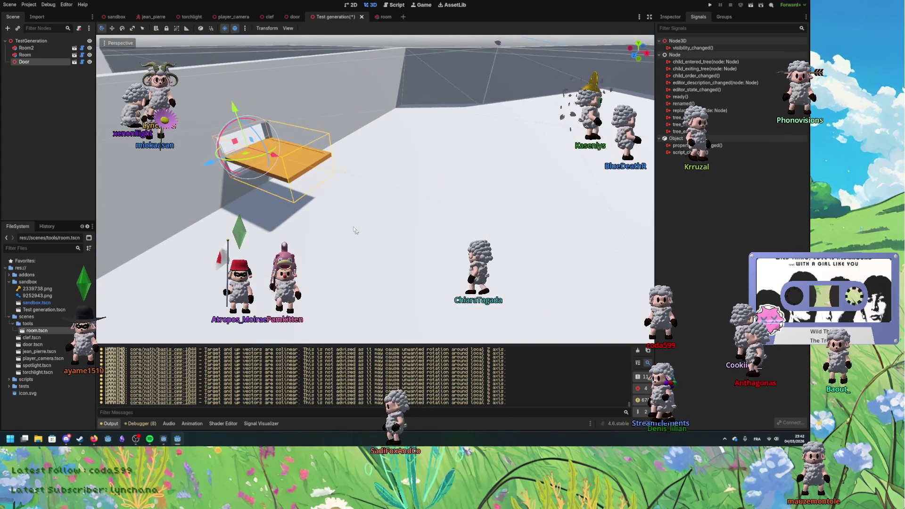
left_click_drag(359, 234, 356, 247)
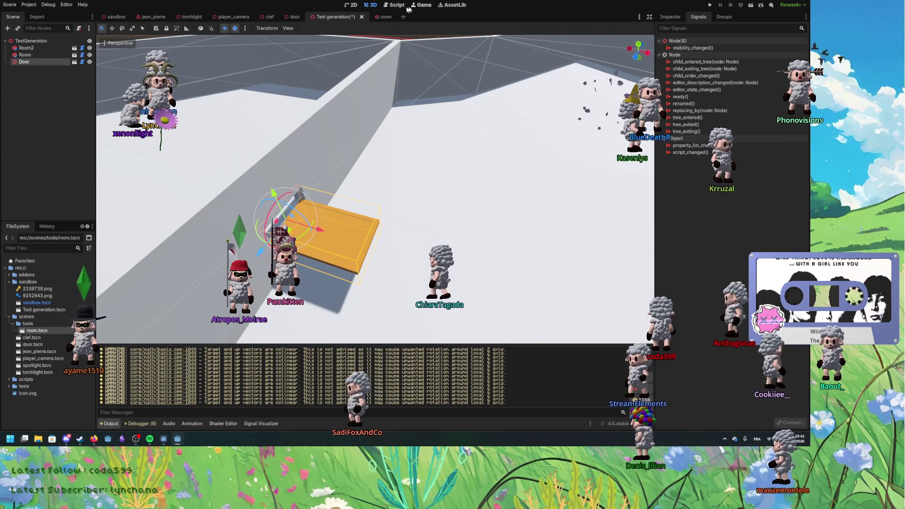
key("g")
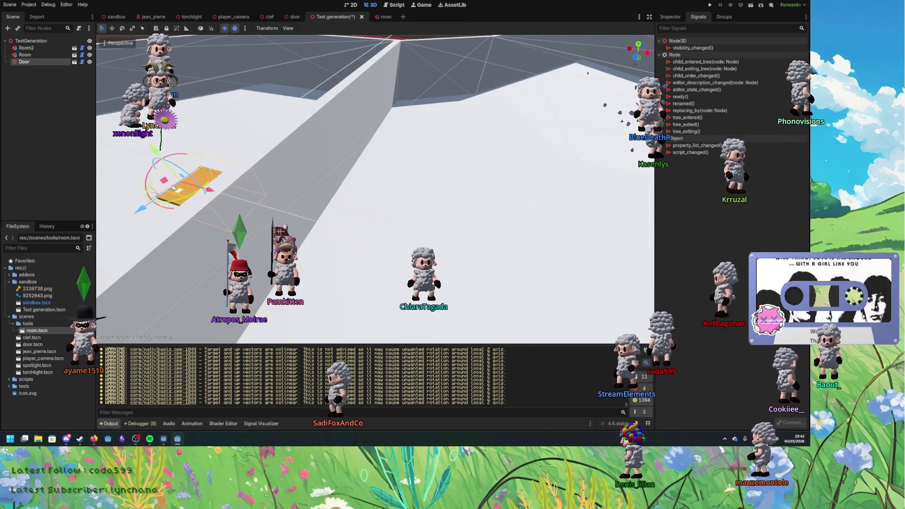
scroll(258, 170, "down", 3)
left_click(343, 209)
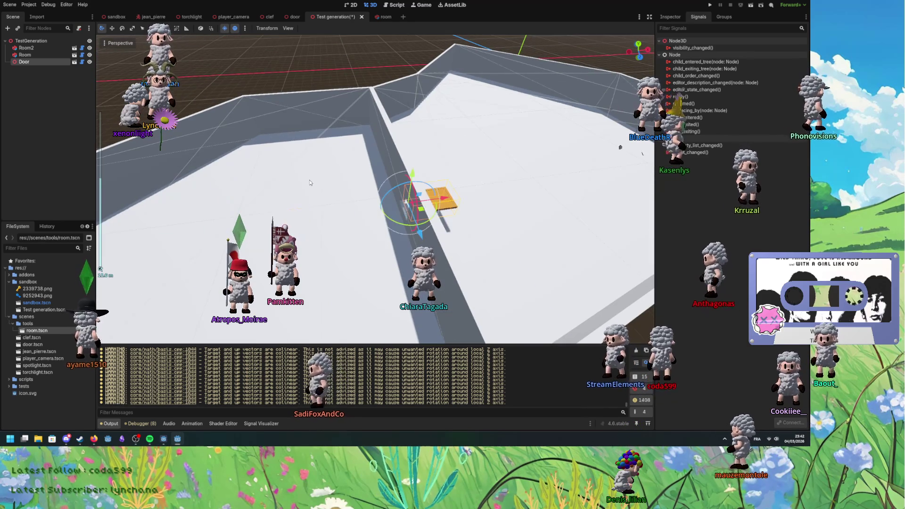
key("ctrl+s")
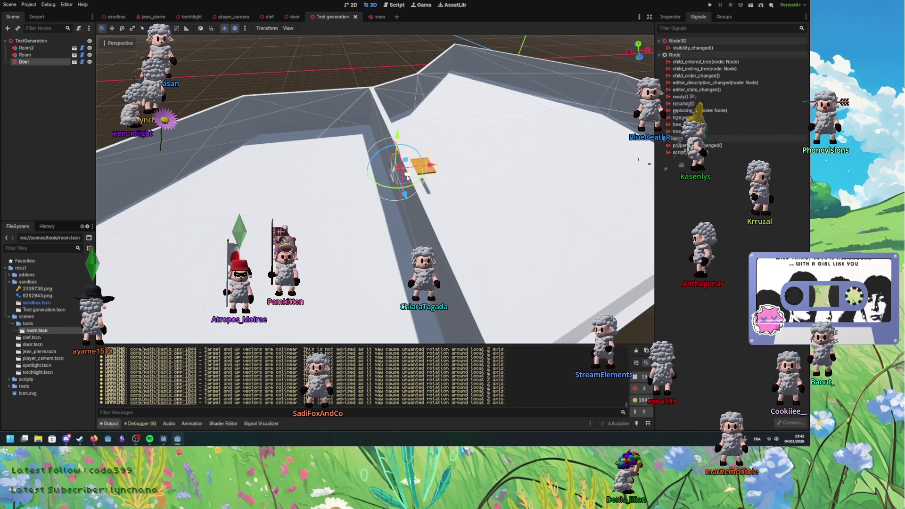
key("g")
left_click(334, 205)
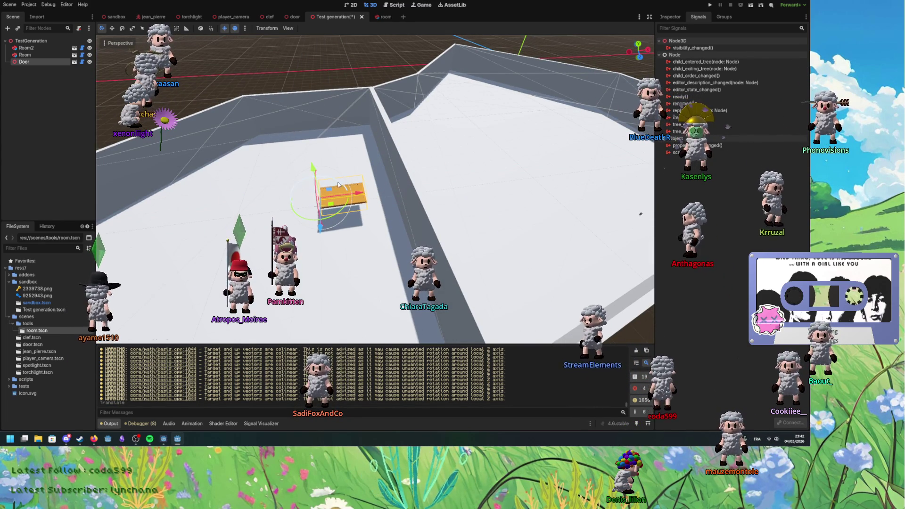
Step: Reset the Door node's rotation to zero and set its Y position to 0
left_click(678, 19)
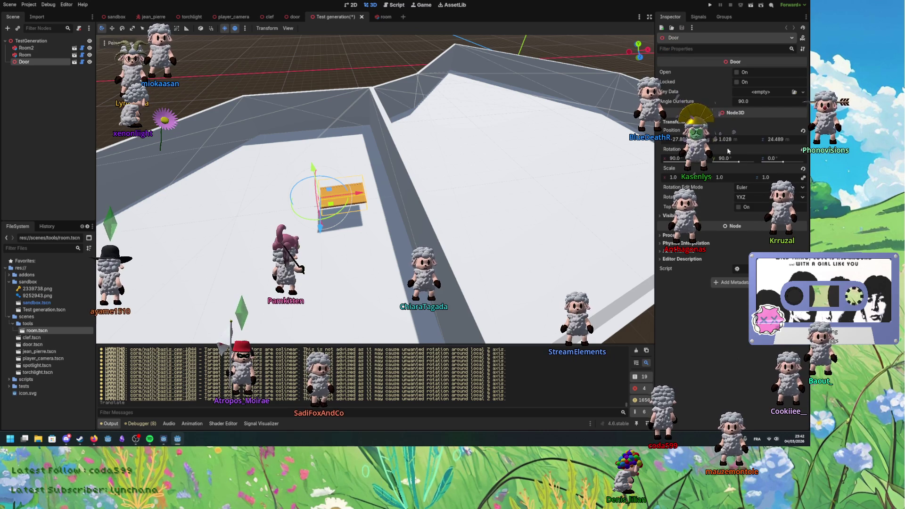
left_click(803, 151)
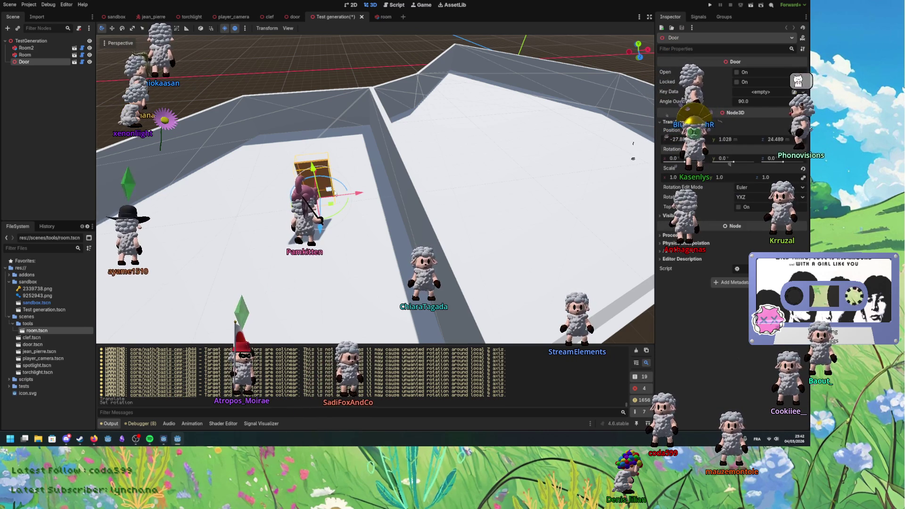
left_click_drag(312, 166, 316, 179)
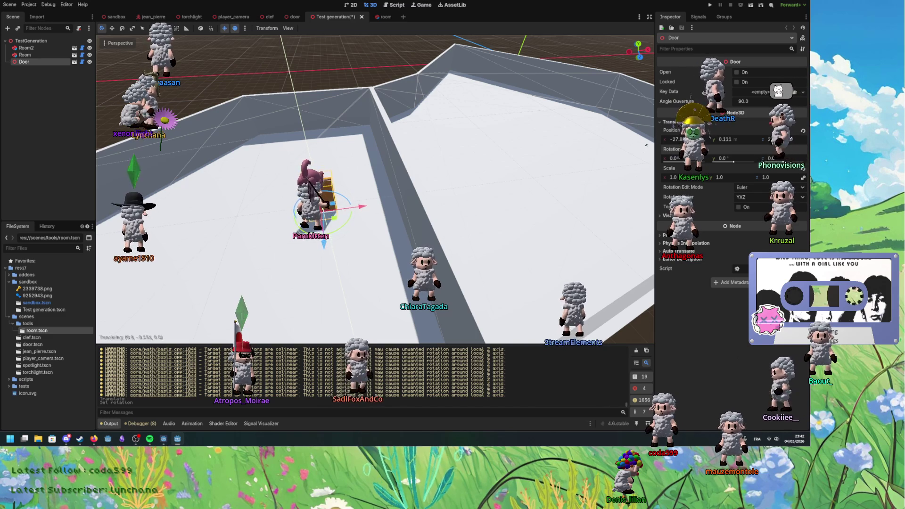
left_click_drag(650, 168, 649, 169)
left_click(726, 140)
type("00")
key("Return")
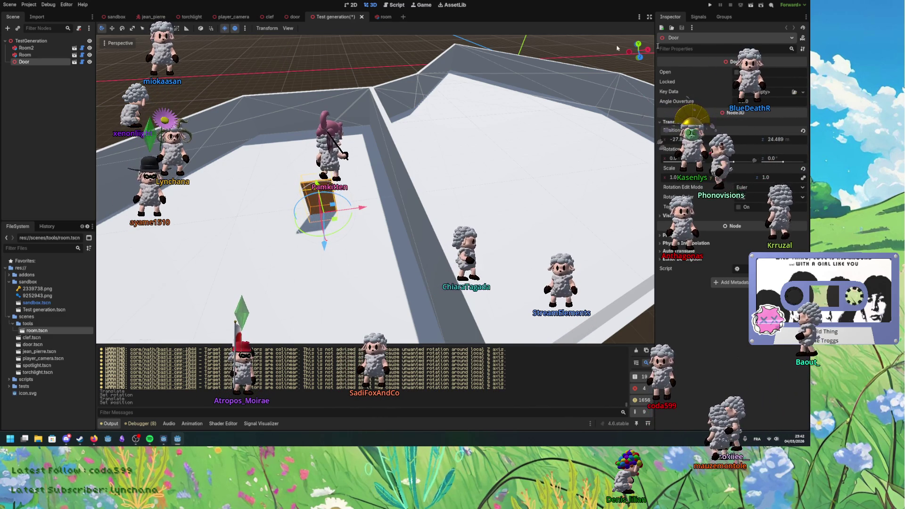
Step: Delete the door's vertical offset line 44 from the if not test block in door.gd
key("ctrl+F3")
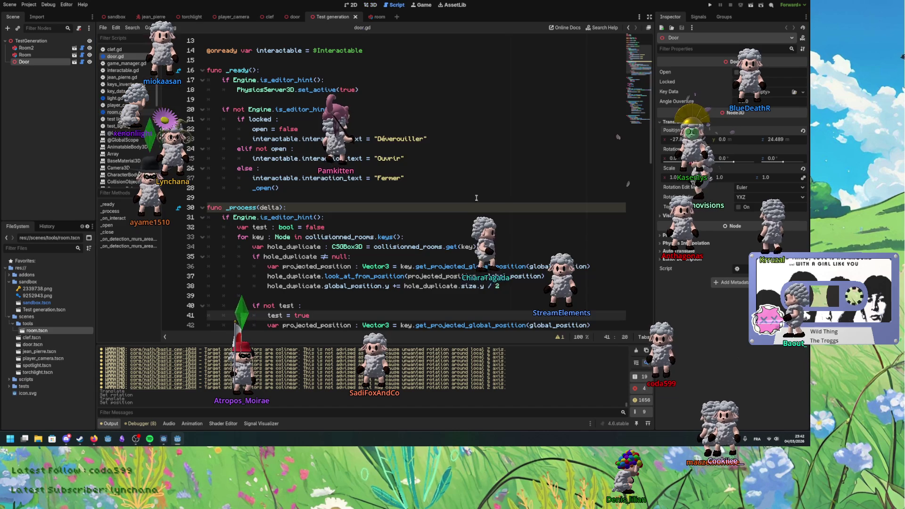
scroll(341, 249, "down", 2)
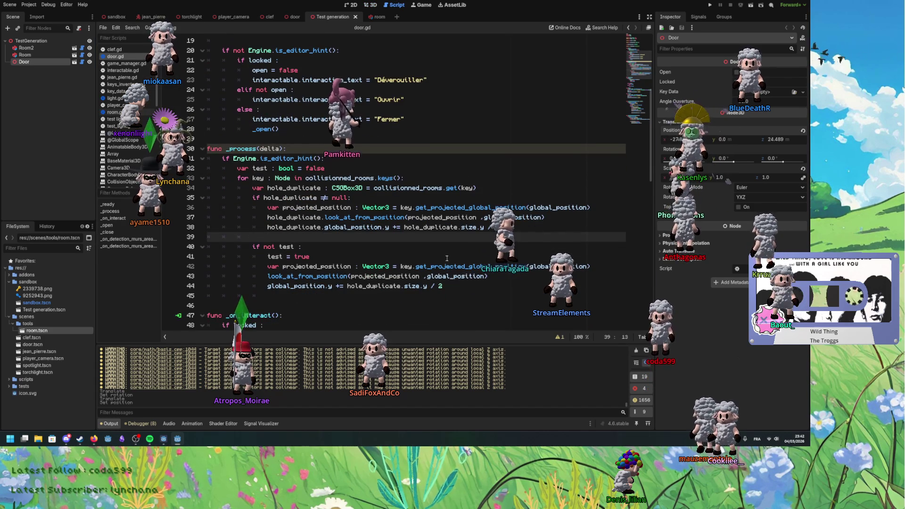
left_click(467, 275)
left_click(514, 266)
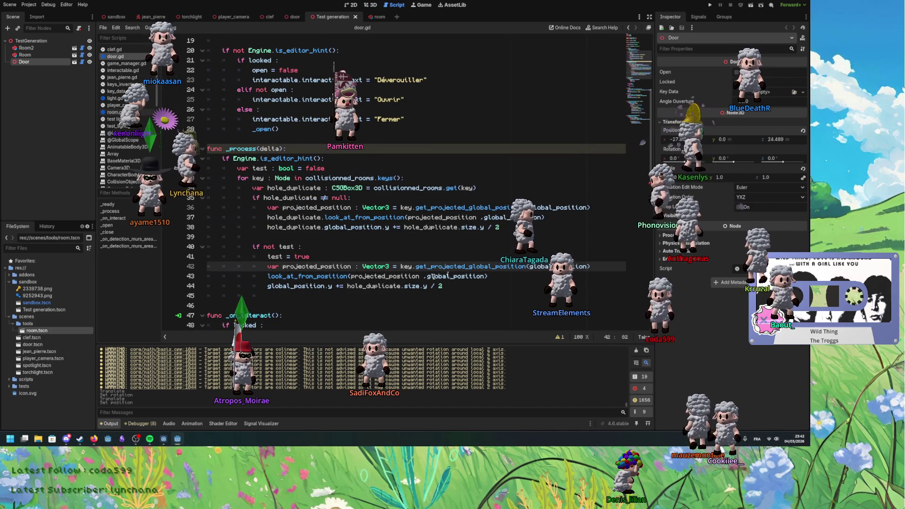
double_click(502, 267)
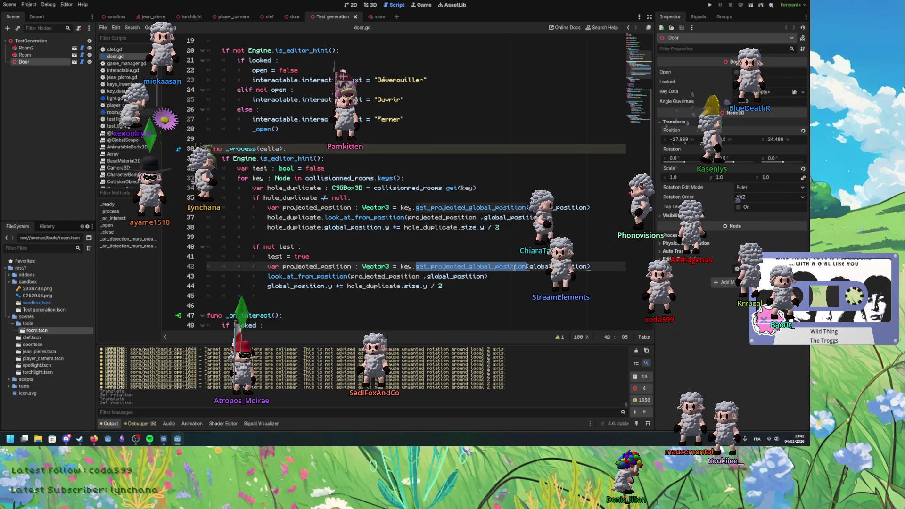
double_click(394, 276)
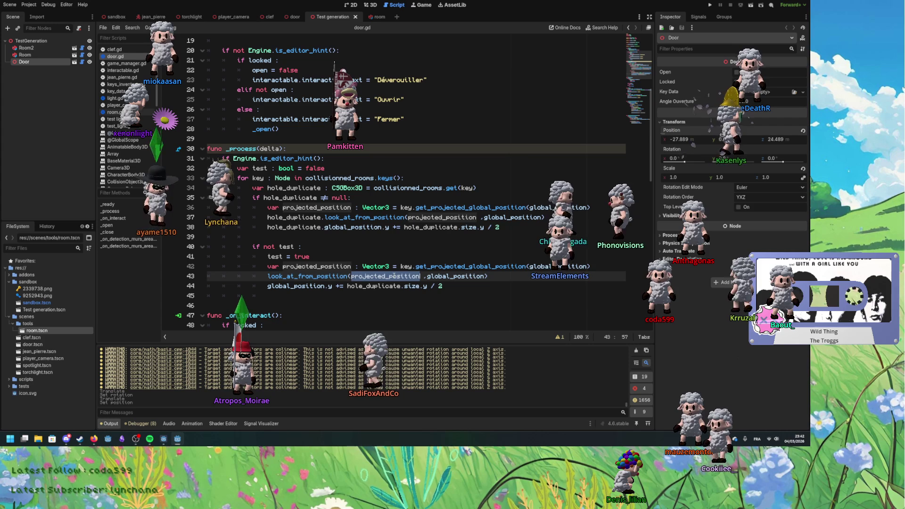
double_click(445, 267)
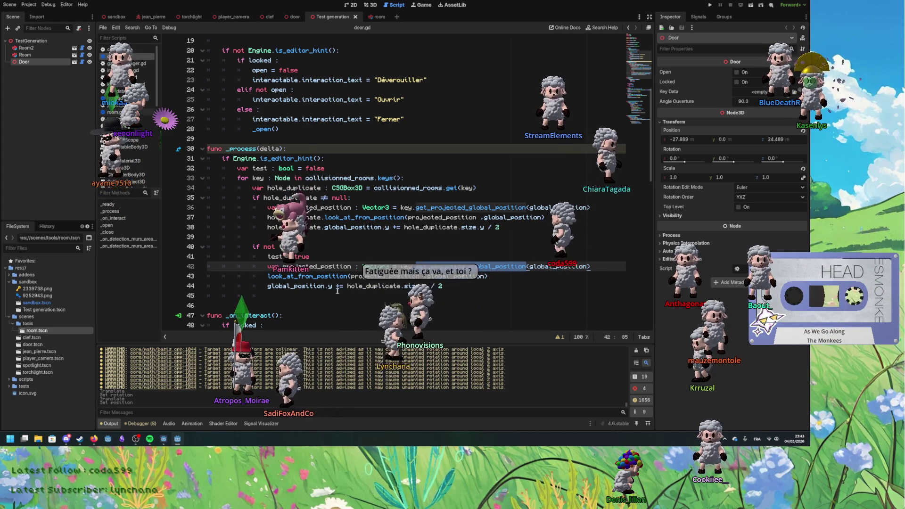
left_click_drag(508, 286, 508, 278)
key("BackSpace")
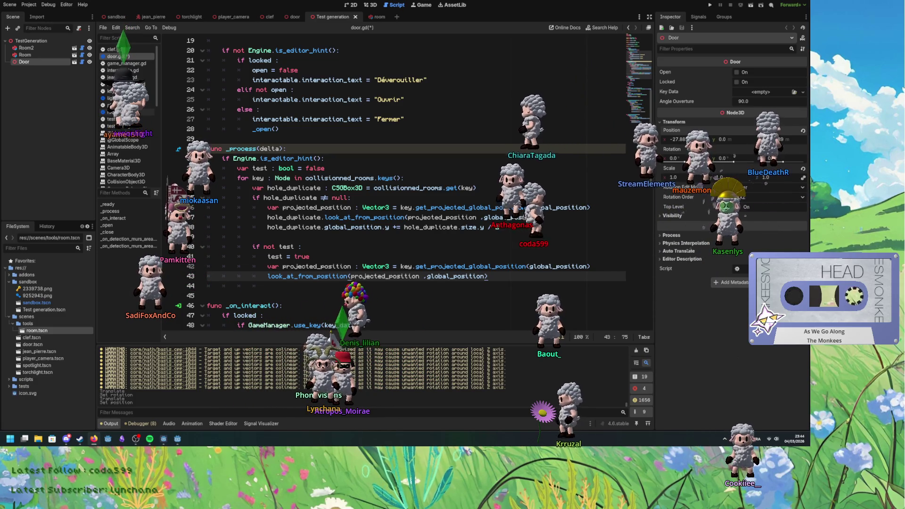
Step: Save door.gd
key("Up")
key("Up")
scroll(478, 299, "down", 4)
scroll(478, 299, "up", 4)
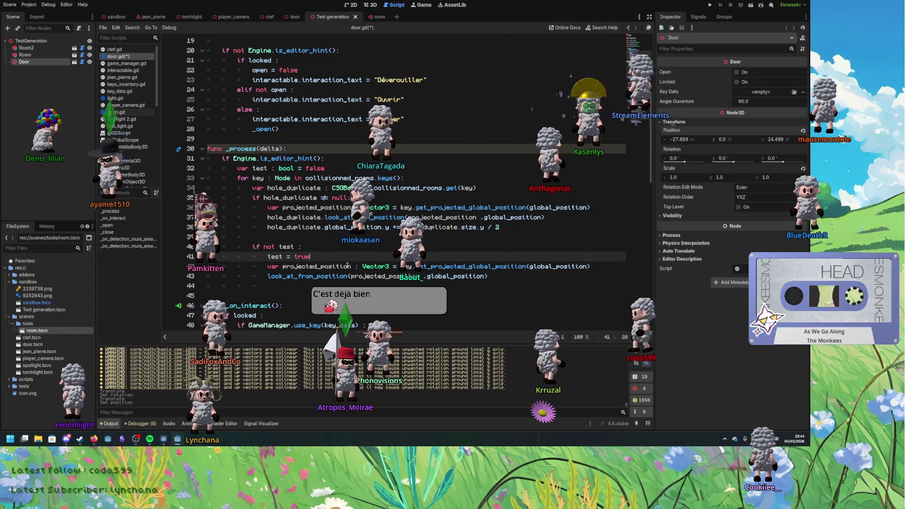
key("ctrl+s")
key("Down")
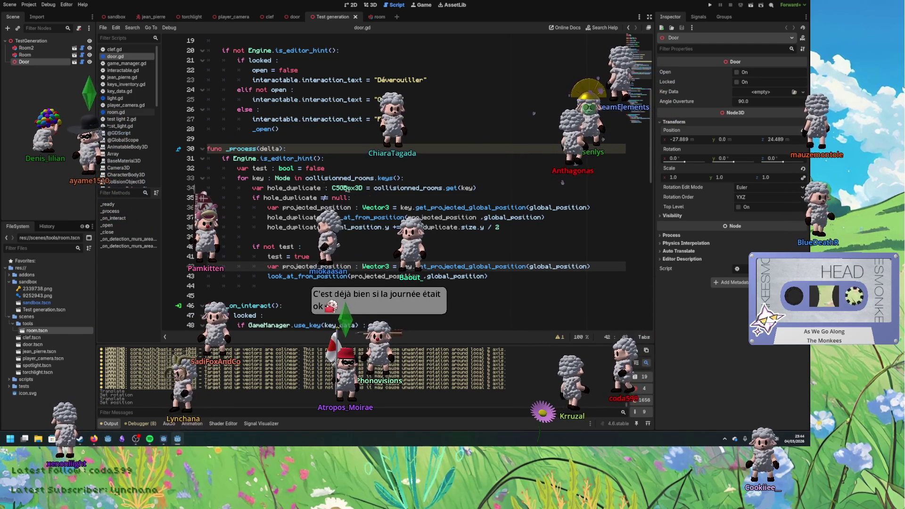
Step: Cut the 'var test : bool = false' line out of _process
double_click(259, 170)
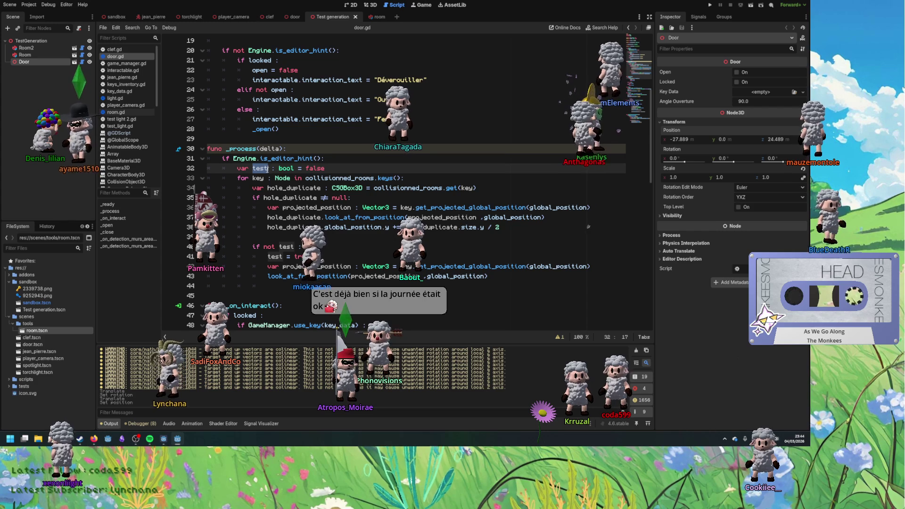
left_click(324, 169)
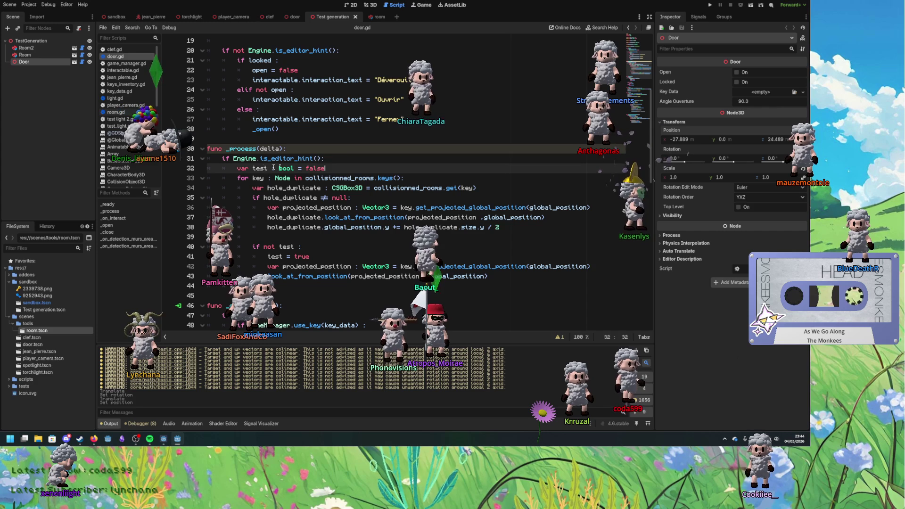
key("ctrl+x")
scroll(336, 198, "up", 6)
Step: Paste the declaration below collisionned_rooms as an unindented class variable renamed clipped
left_click(236, 158)
key("ctrl+v")
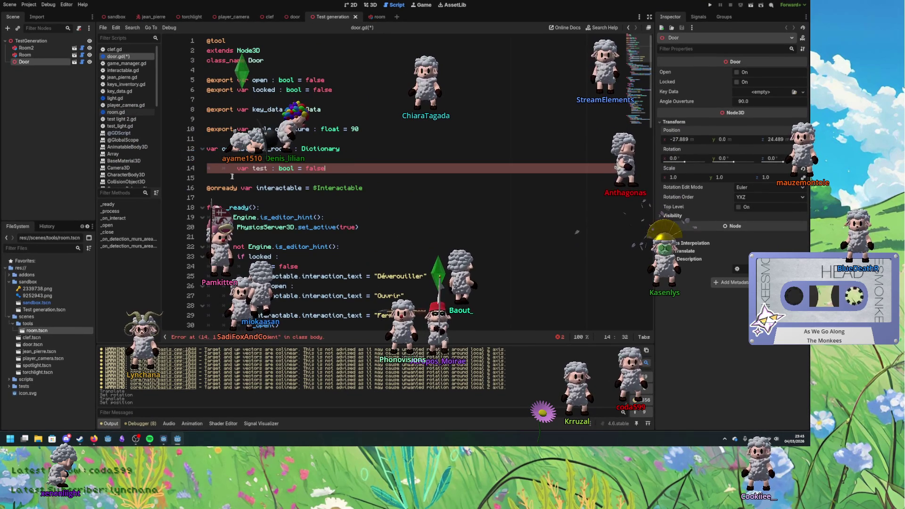
key("shift+Tab")
key("shift+Tab")
double_click(229, 168)
type("clipped")
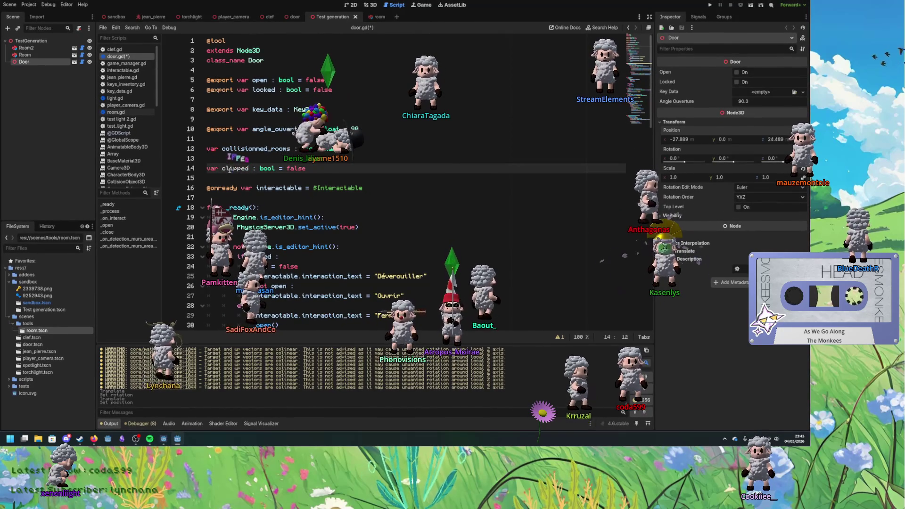
key("End")
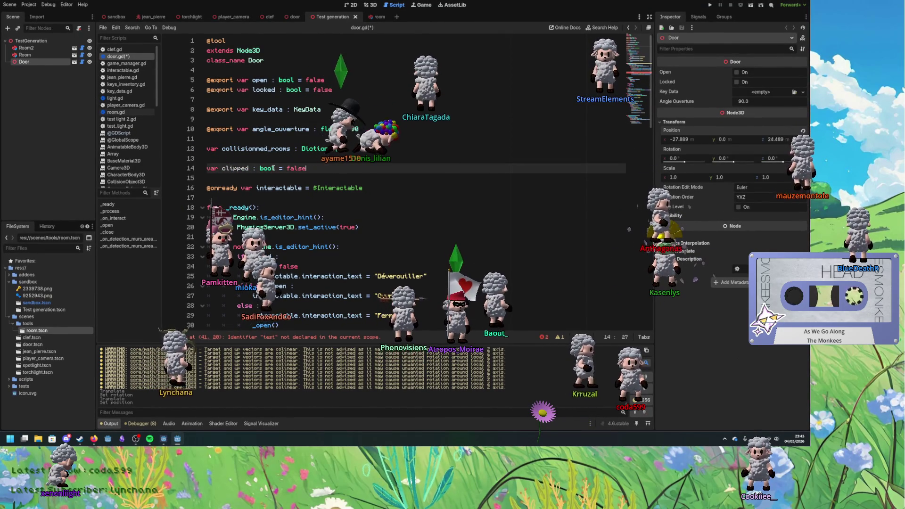
double_click(238, 169)
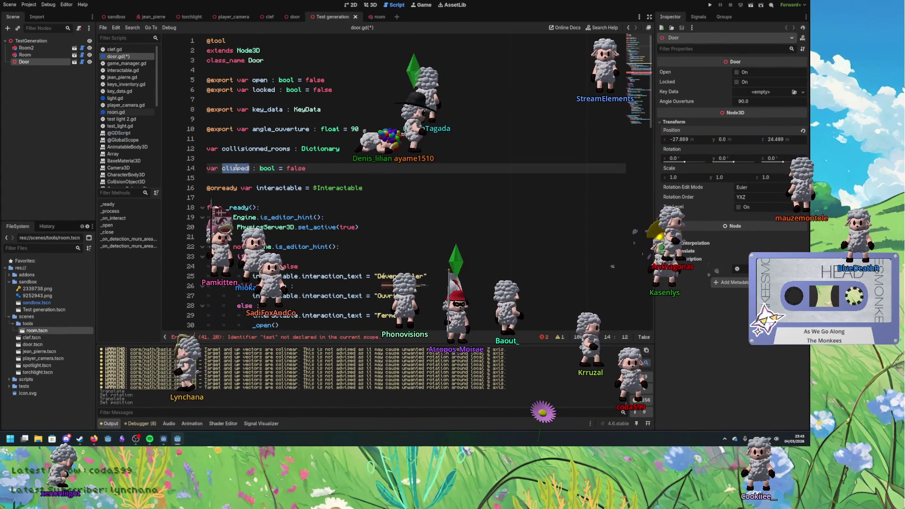
Step: Replace test with clipped in the 'if not test' condition and the 'test = true' assignment
scroll(243, 179, "down", 7)
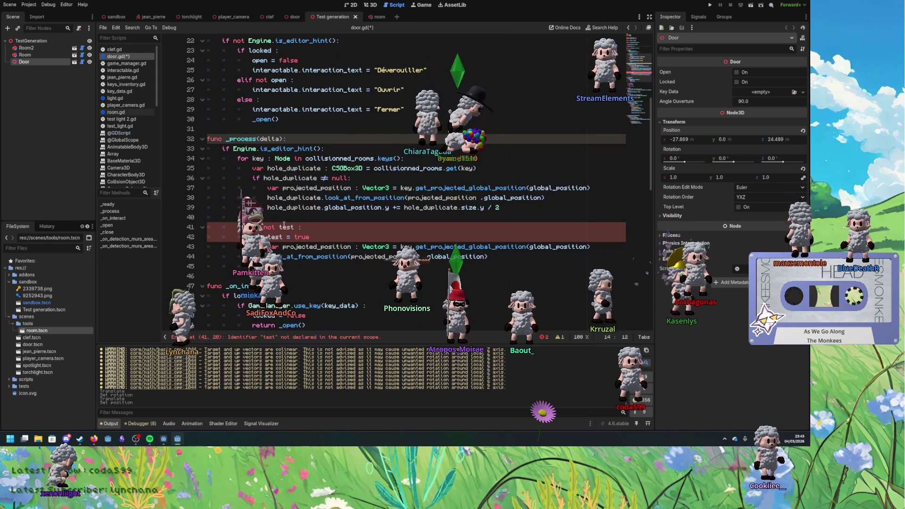
scroll(285, 219, "up", 6)
scroll(290, 206, "down", 5)
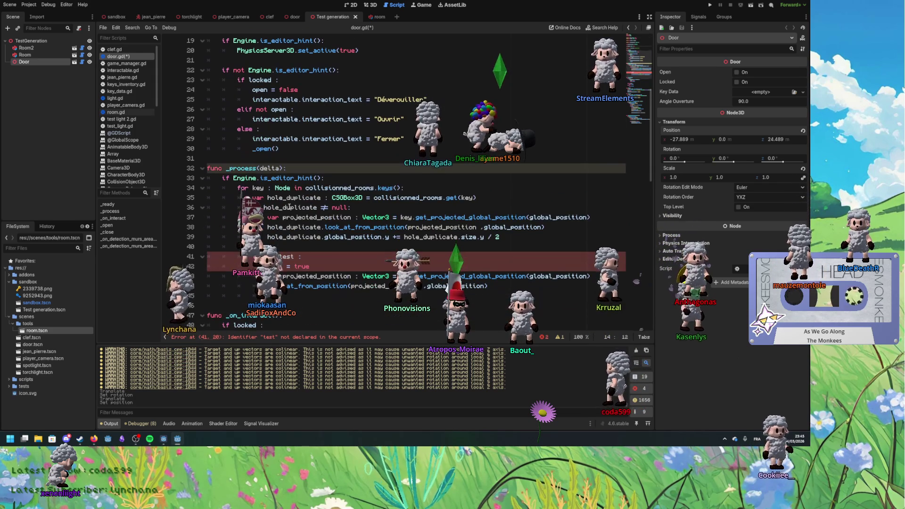
double_click(288, 257)
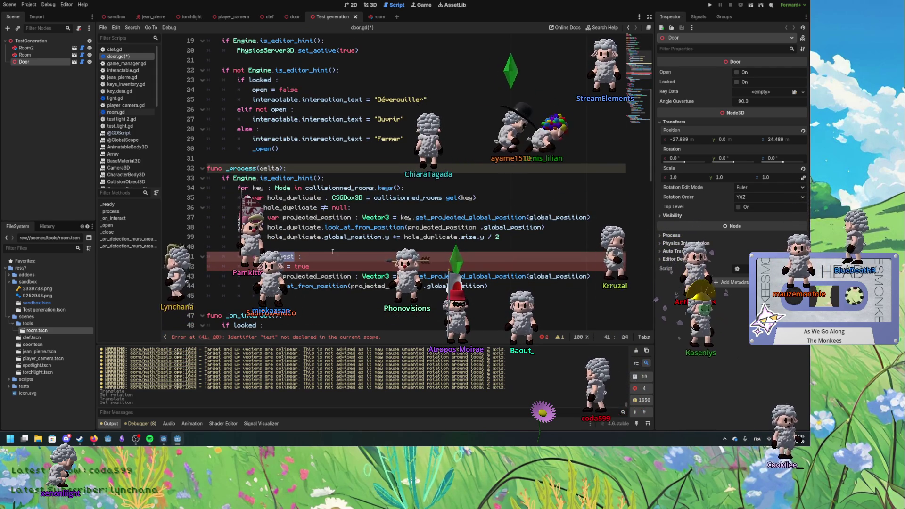
key("ctrl+v")
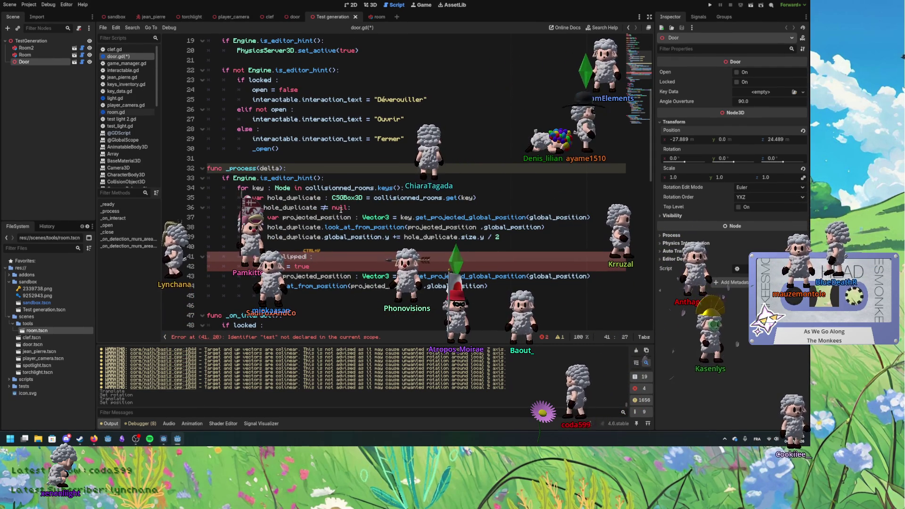
double_click(271, 266)
key("ctrl+v")
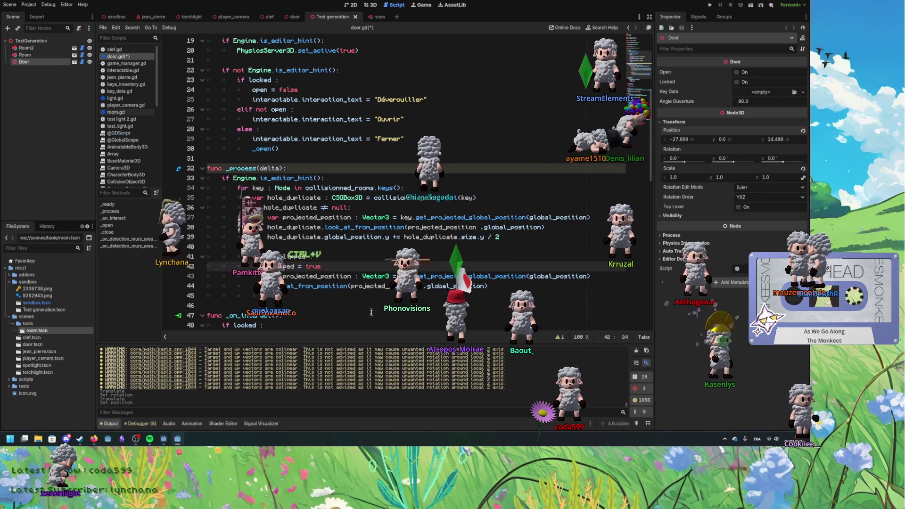
scroll(363, 297, "down", 10)
scroll(360, 289, "down", 6)
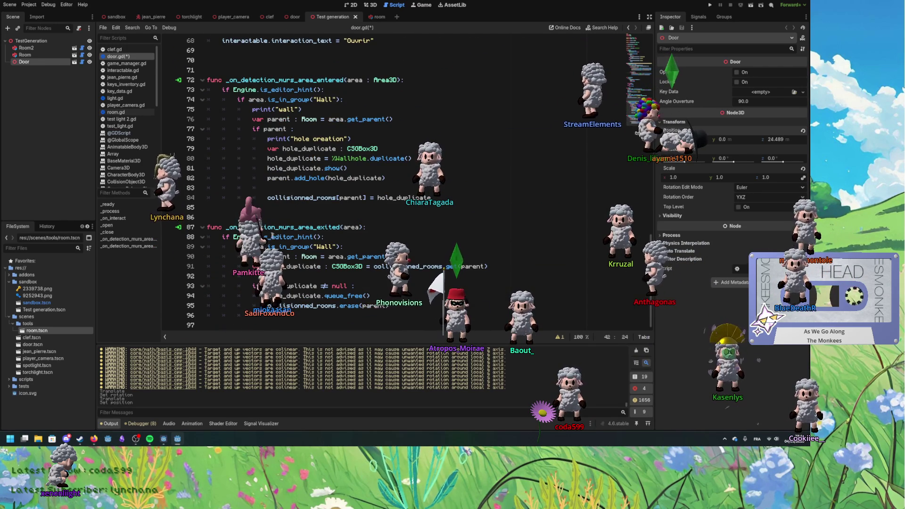
left_click(379, 297)
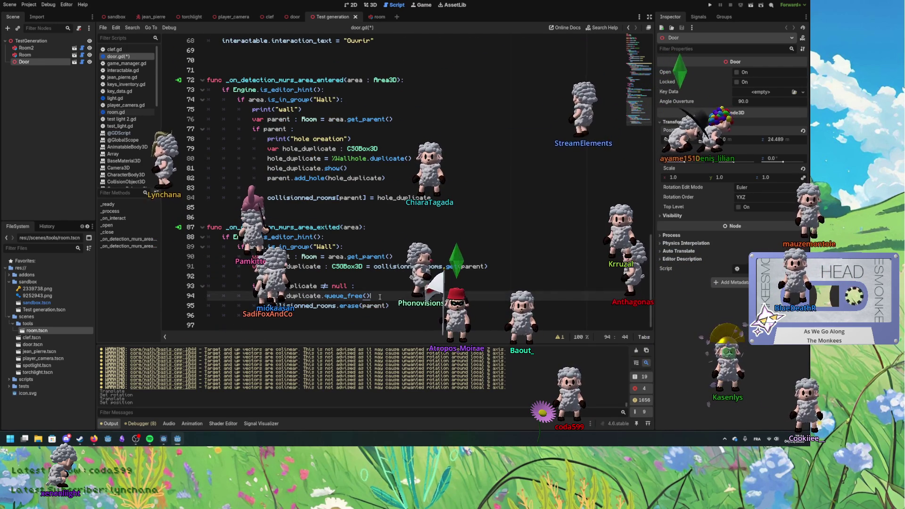
left_click(390, 305)
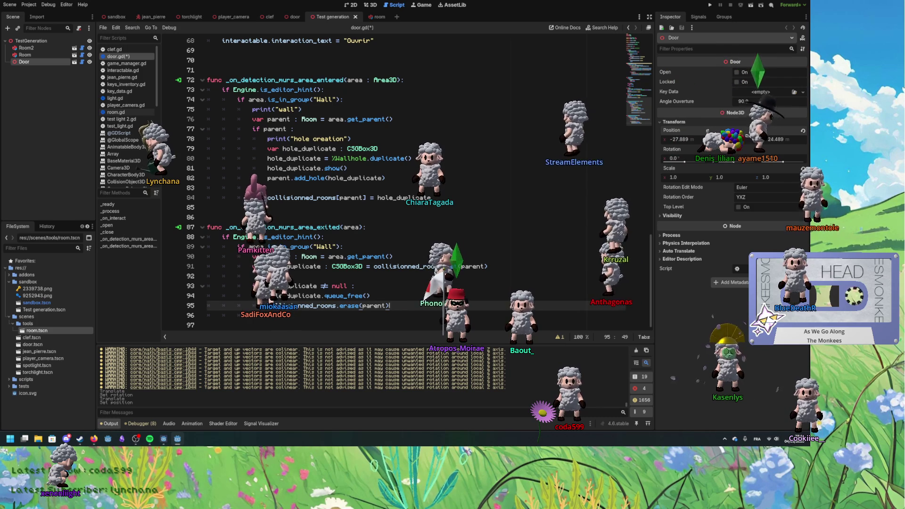
scroll(430, 314, "up", 20)
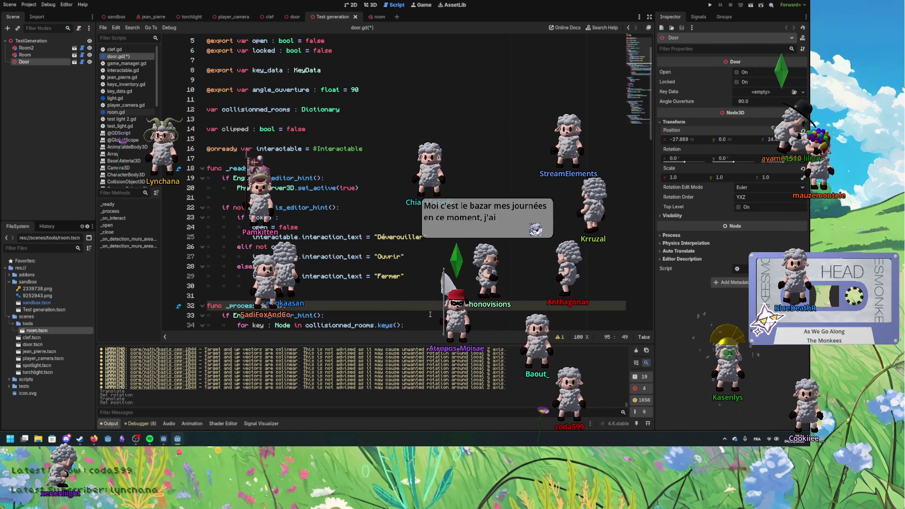
scroll(429, 314, "up", 1)
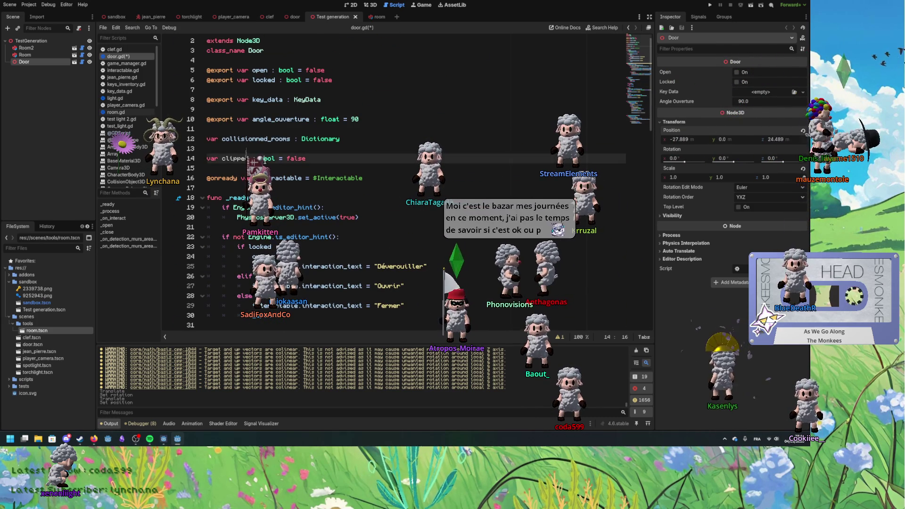
Step: Declare clipped as Room without a default and change the check to 'if clipped == null :'
type("Room")
double_click(298, 161)
key("BackSpace")
key("BackSpace")
key("BackSpace")
key("BackSpace")
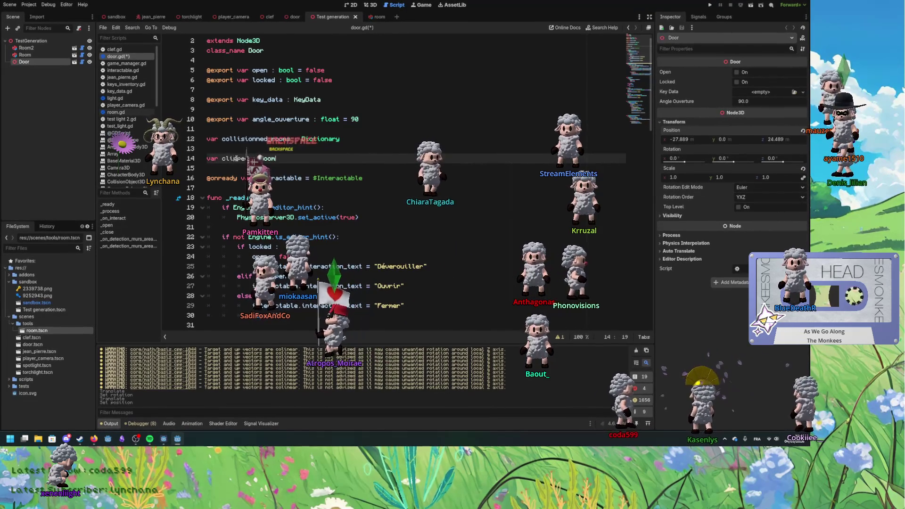
scroll(238, 163, "down", 6)
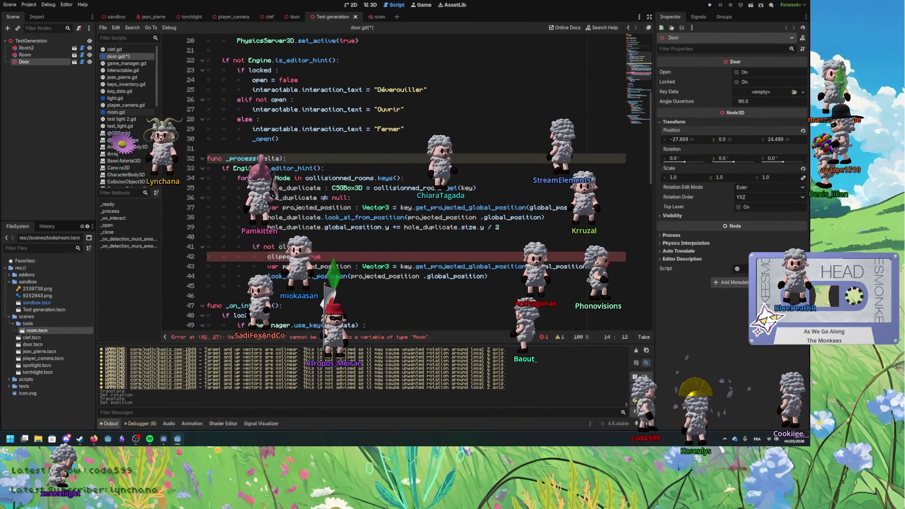
key("BackSpace")
key("BackSpace")
key("BackSpace")
key("Delete")
key("End")
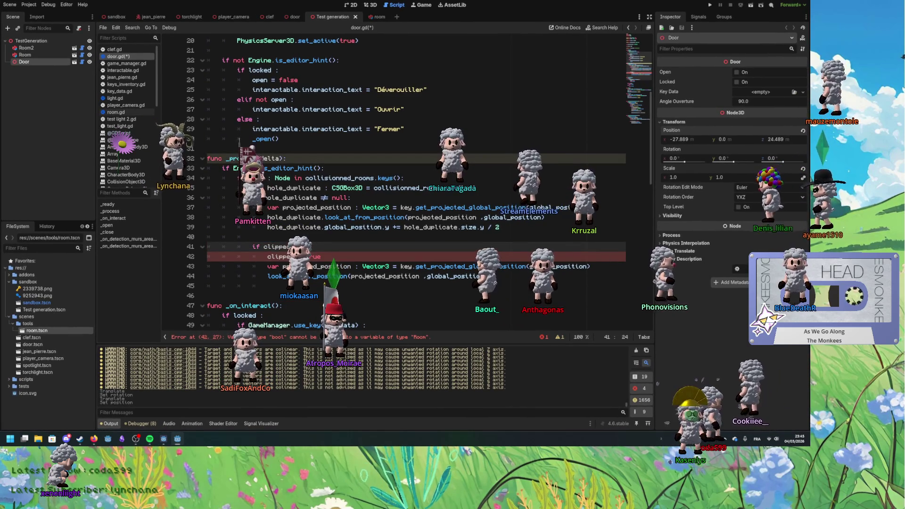
type("== null")
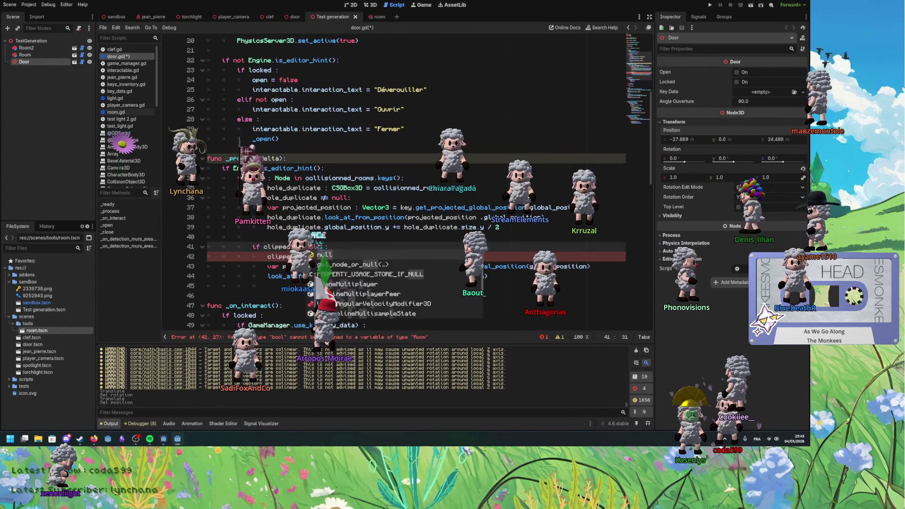
Step: Replace true with the loop's key in the clipped assignment on line 42
left_click(301, 256)
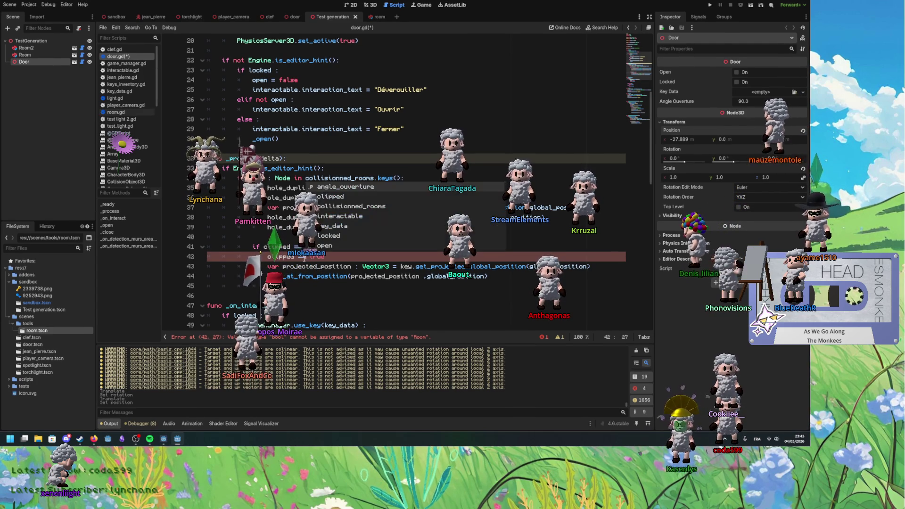
left_click(264, 178)
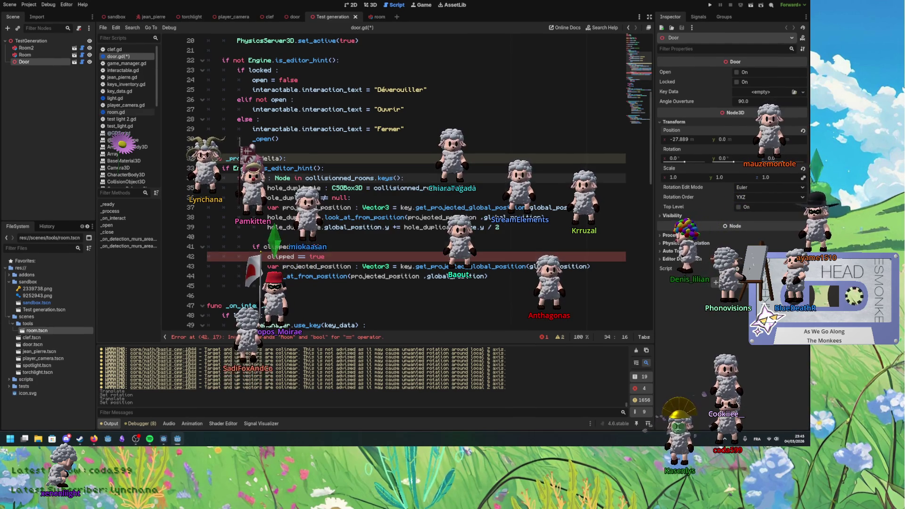
double_click(317, 257)
key("ctrl+v")
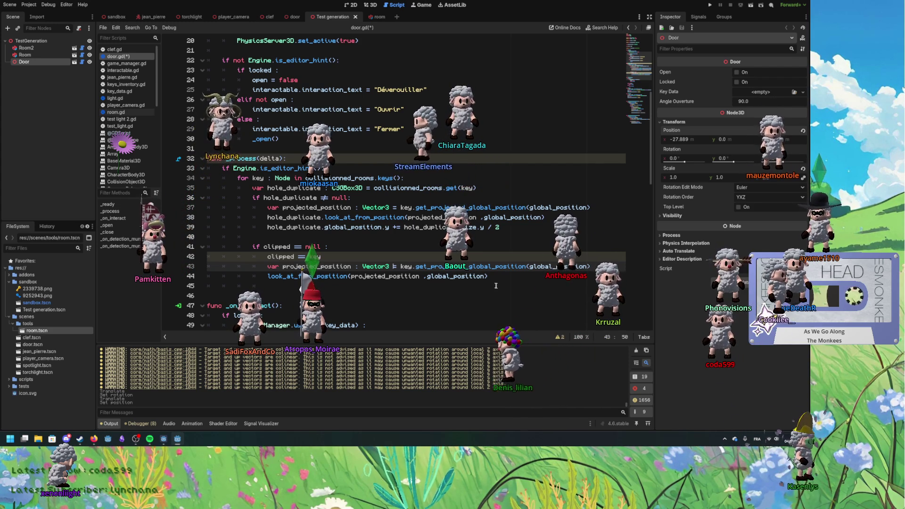
scroll(366, 262, "down", 3)
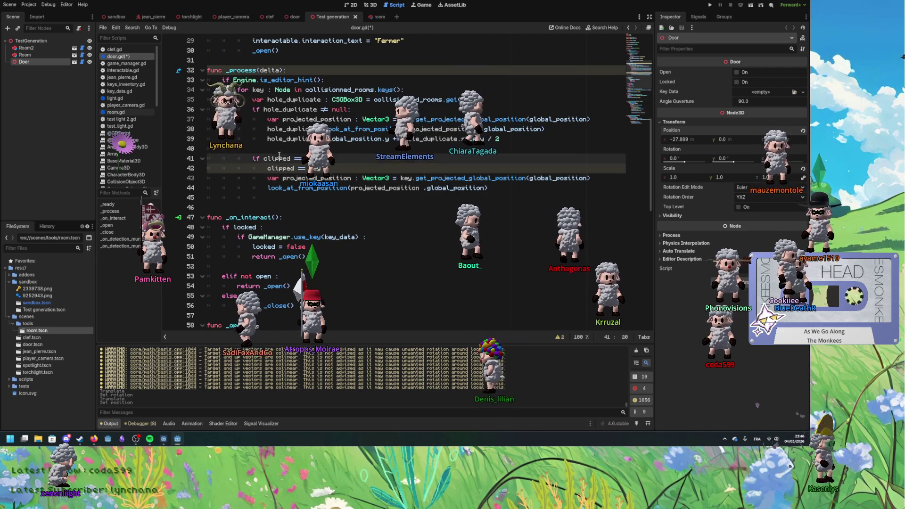
Step: Append an 'if clipped == parent :' block with body 'clipped == null' to _on_detection_murs_area_exited
scroll(365, 262, "down", 10)
scroll(295, 213, "down", 2)
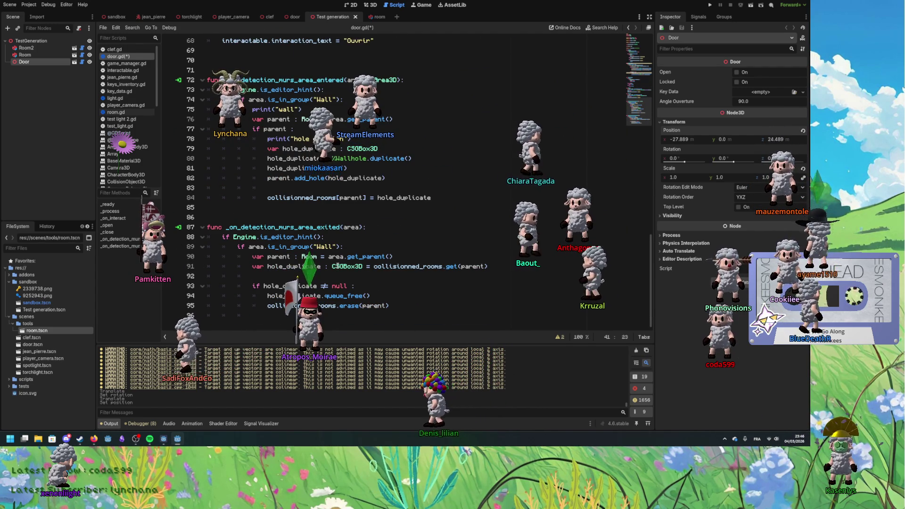
left_click(346, 247)
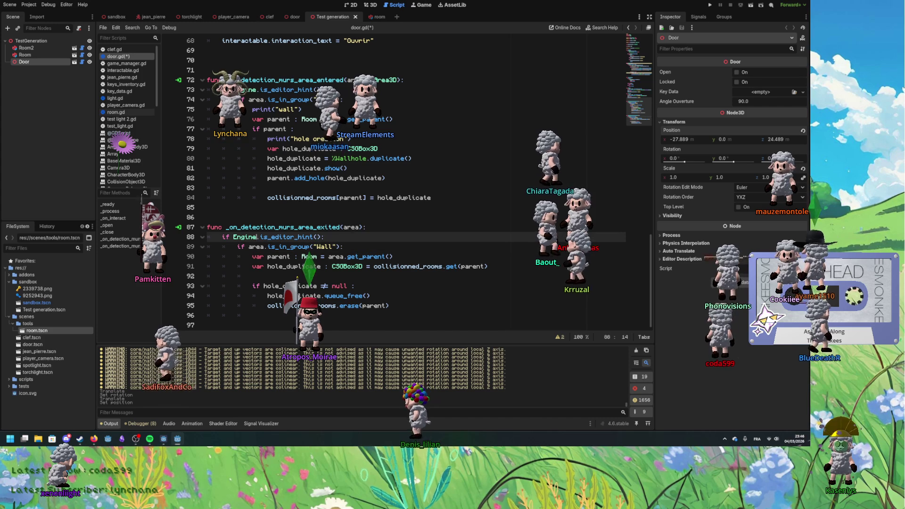
left_click(286, 286)
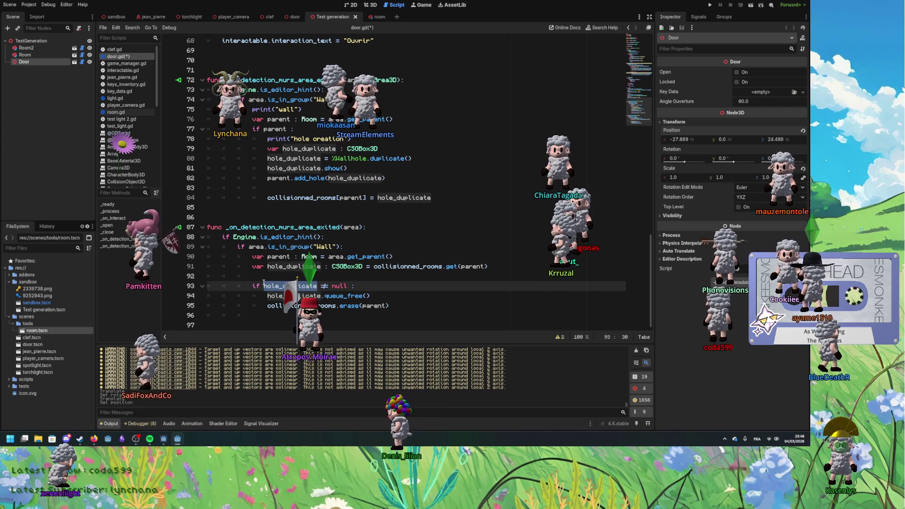
double_click(280, 256)
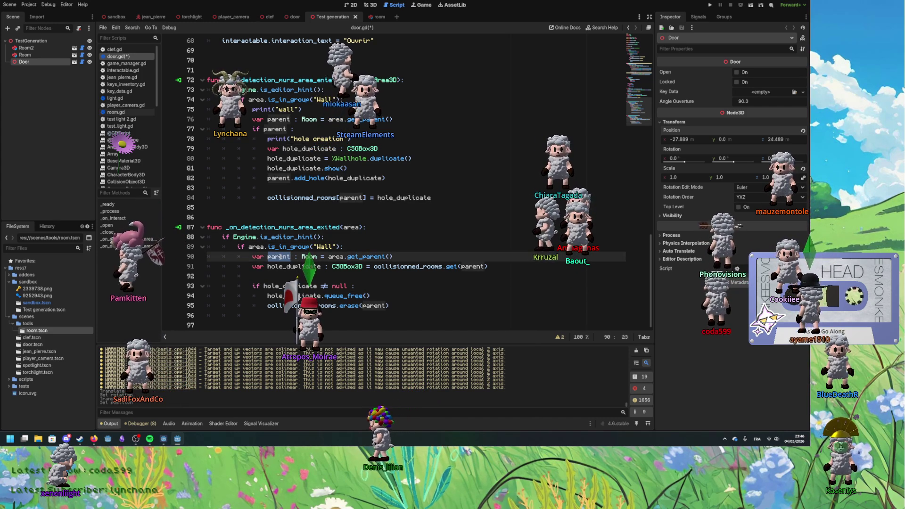
left_click(409, 309)
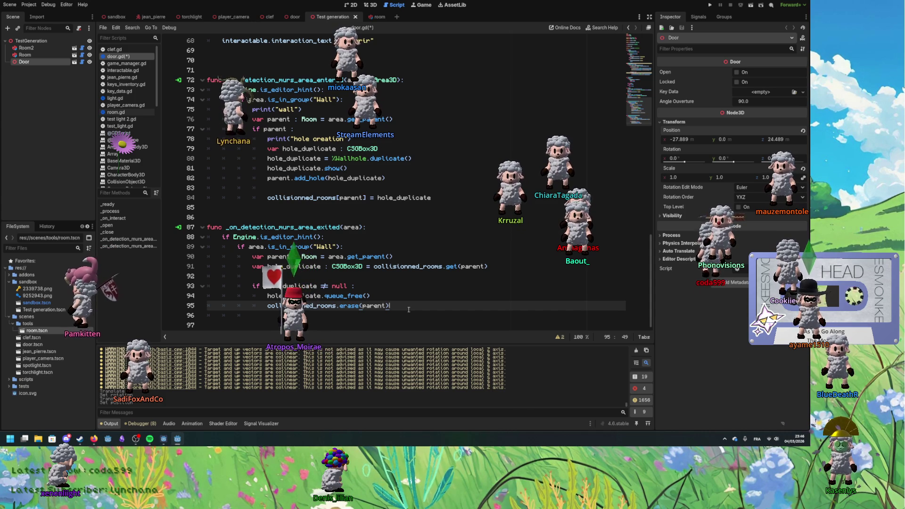
key("Up")
key("Up")
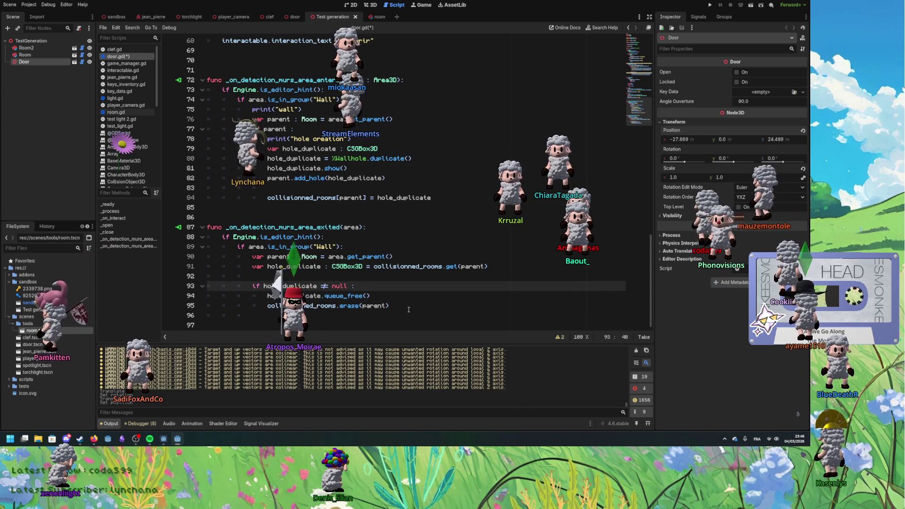
key("Down")
key("Down")
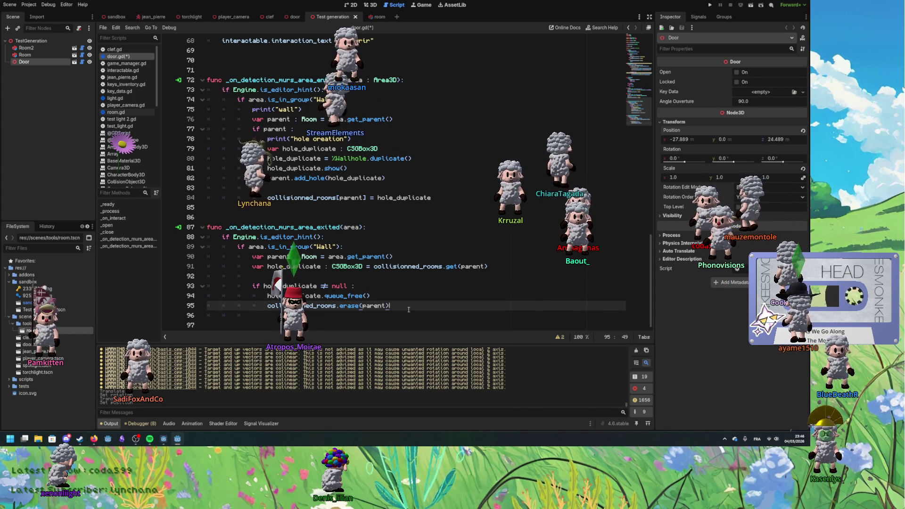
key("Return")
key("Return")
type("if collisi")
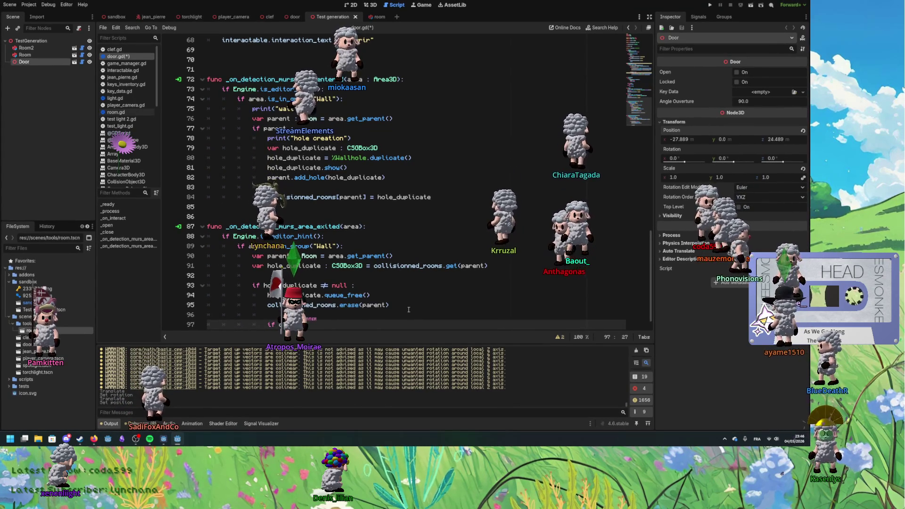
type(" == parent")
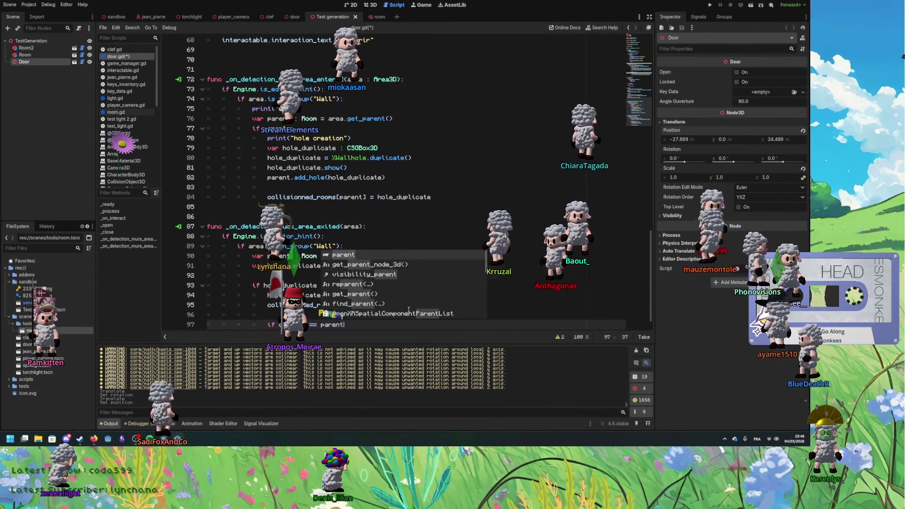
type(" :")
key("Return")
type("clip")
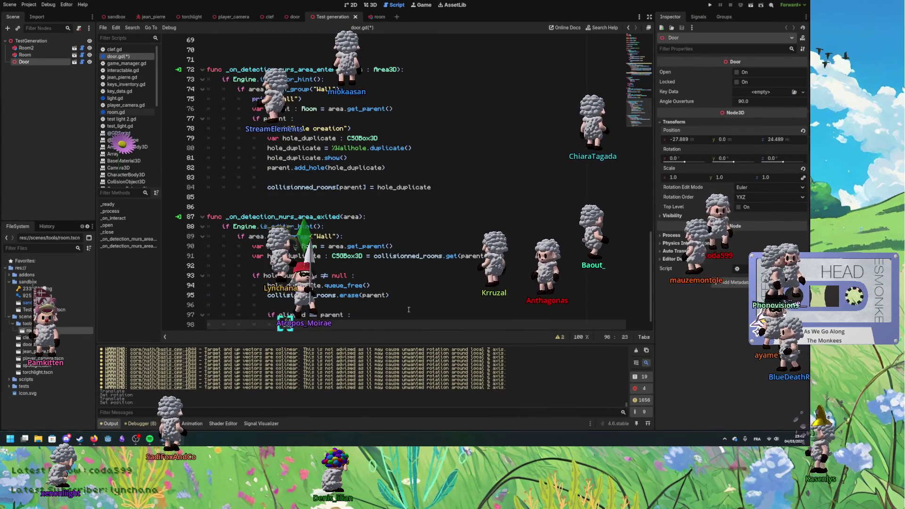
type("ed ")
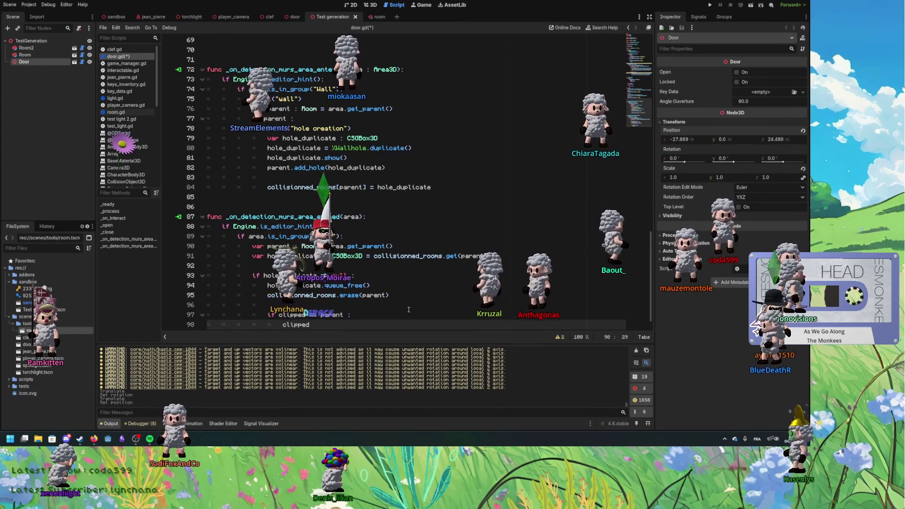
type(" null")
Step: Save door.gd
key("Up")
key("Up")
key("ctrl+s")
left_click(310, 324)
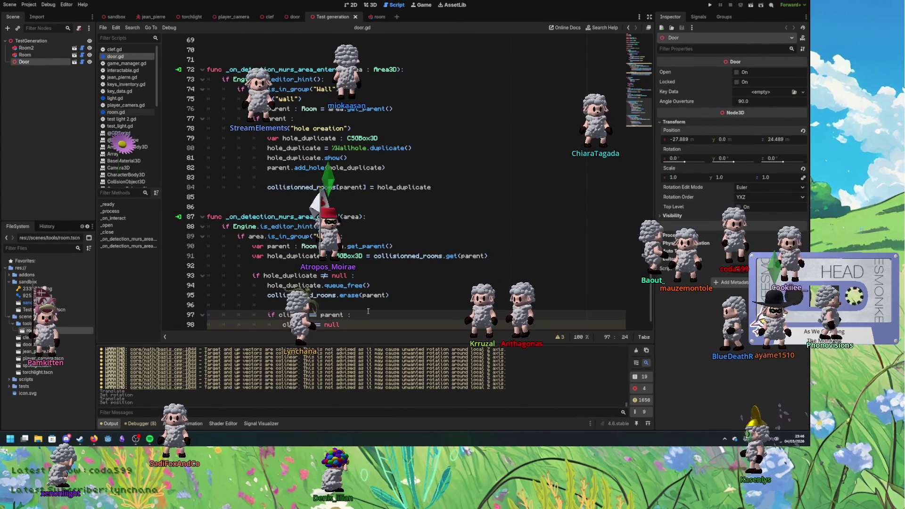
scroll(334, 313, "up", 3)
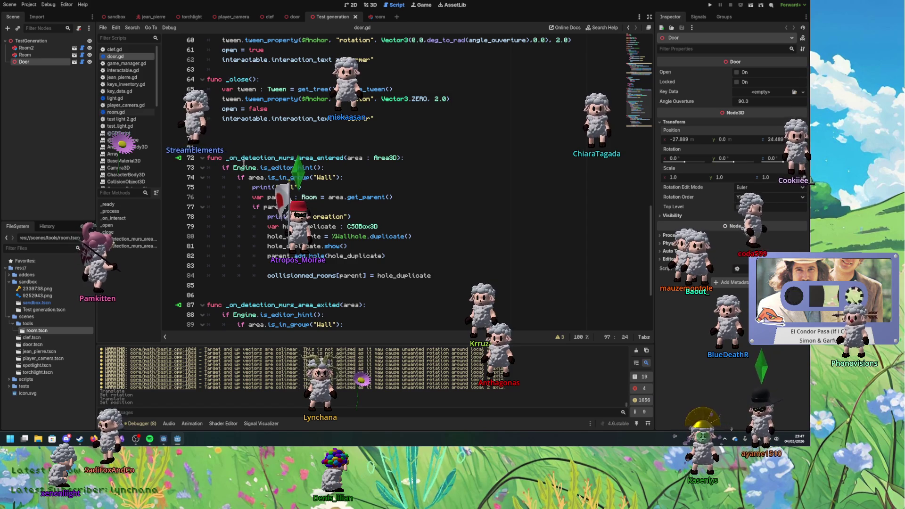
Step: Dedent the projection and look-at lines out of the if clipped == null block
scroll(235, 160, "up", 8)
scroll(622, 45, "up", 3)
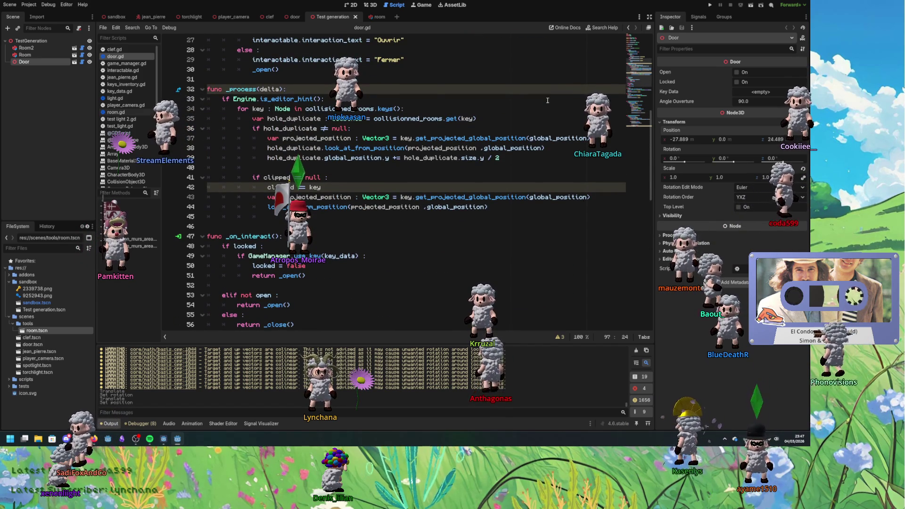
left_click(463, 135)
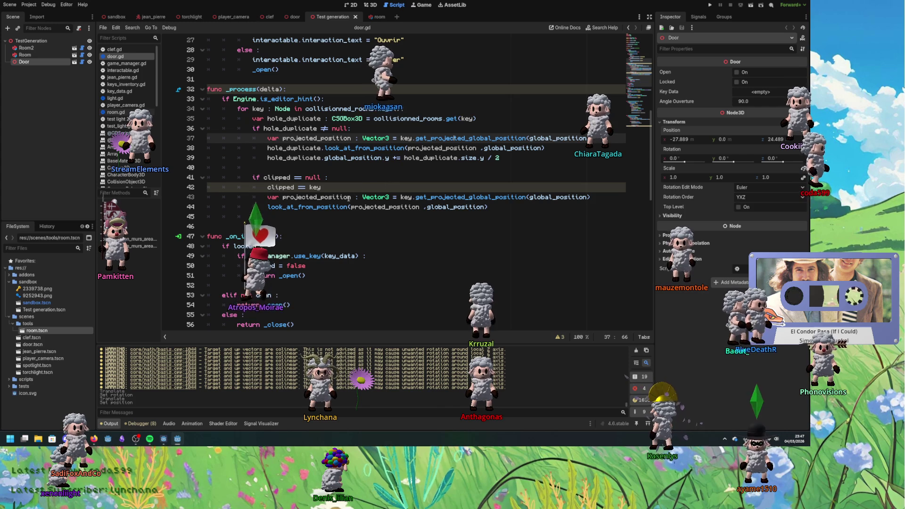
left_click(336, 188)
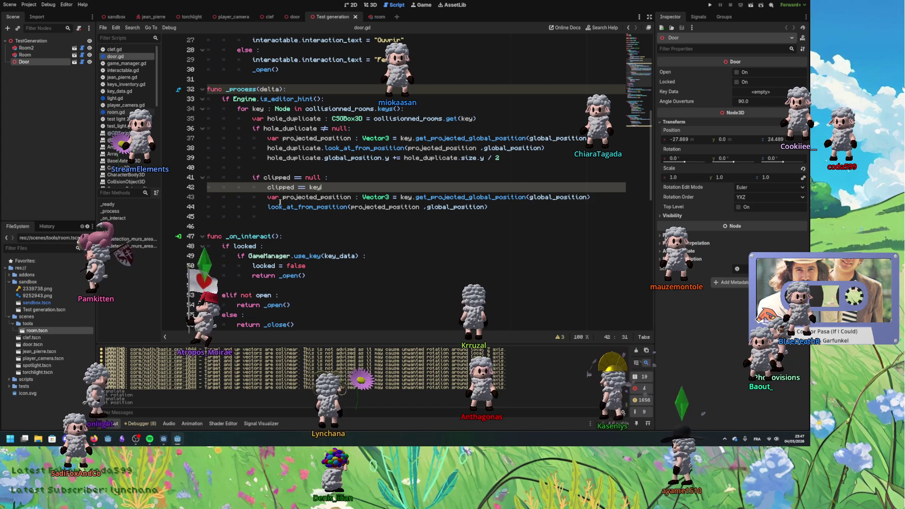
left_click_drag(269, 197, 275, 208)
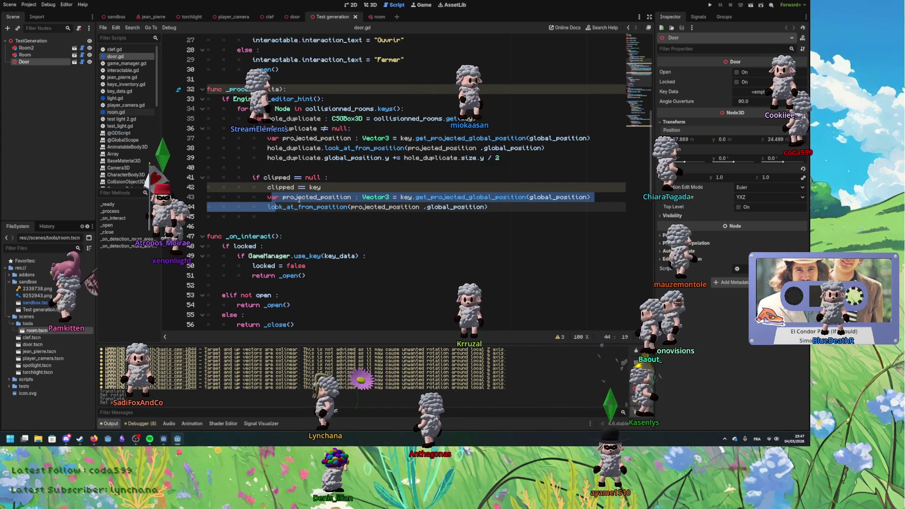
left_click(352, 189)
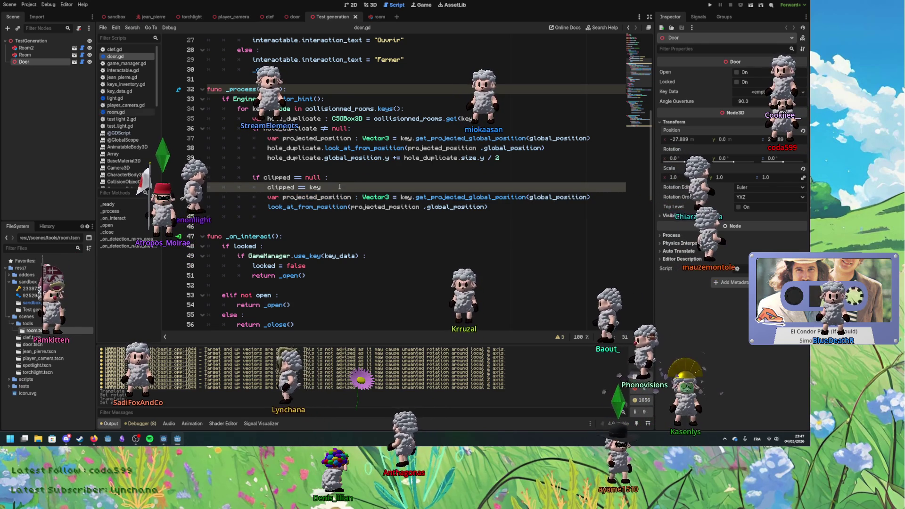
left_click(329, 178)
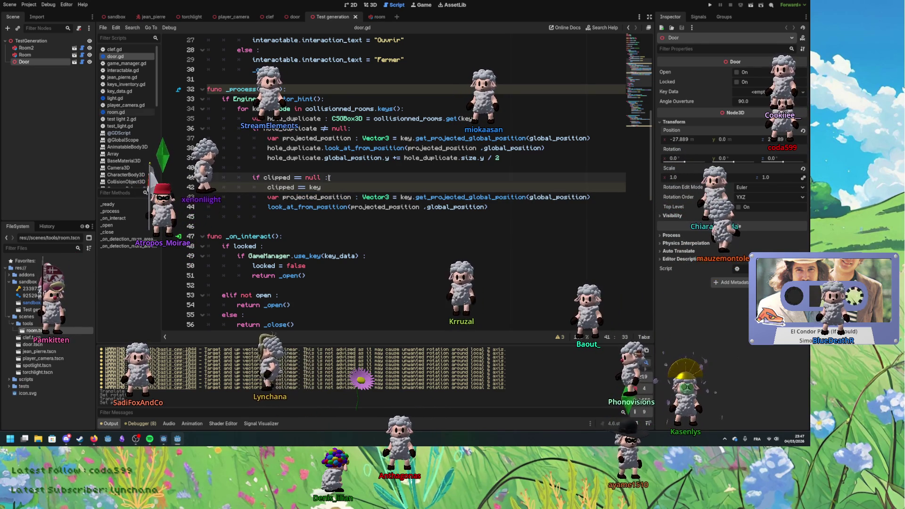
double_click(315, 187)
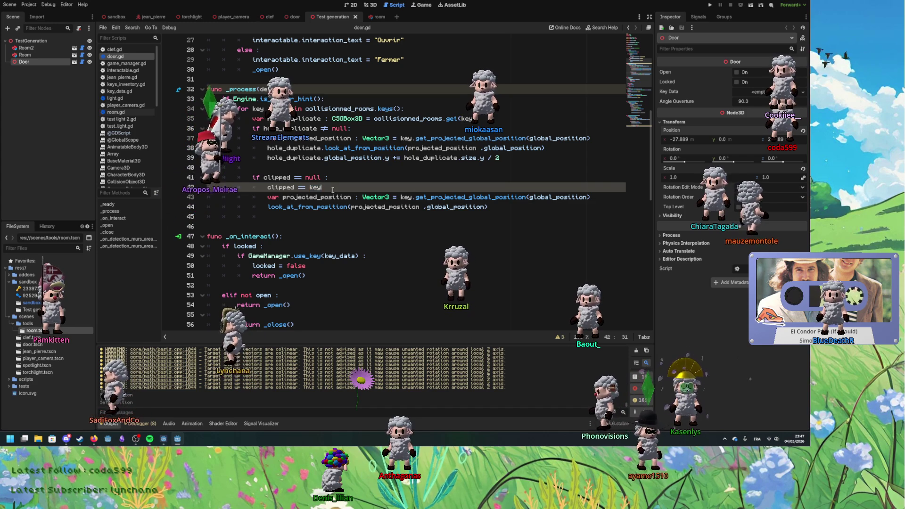
key("Down")
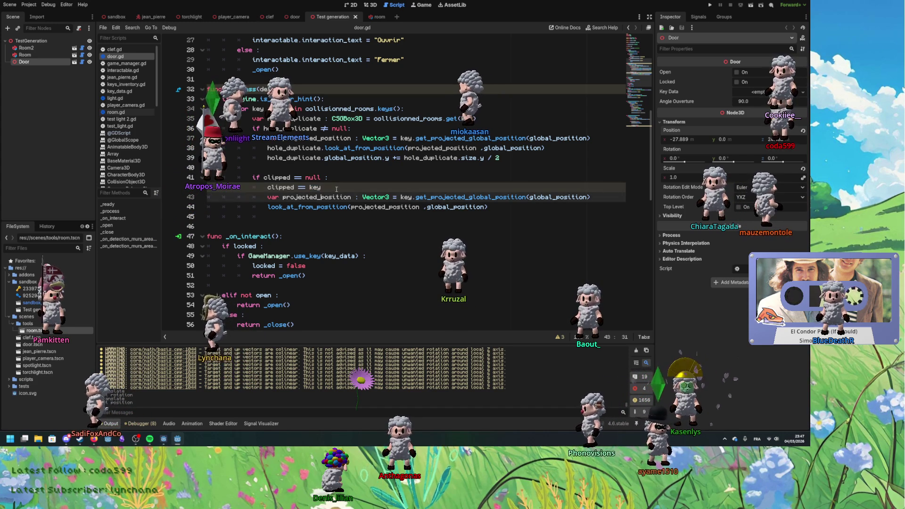
key("shift+Down")
key("shift+Tab")
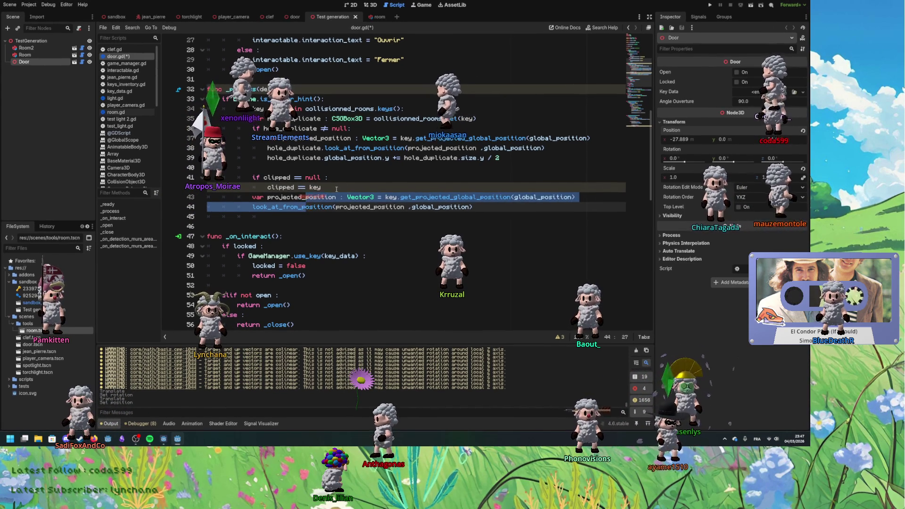
Step: Compute projected_position from clipped instead of key, then test-run the project with F5
left_click(336, 189)
key("Return")
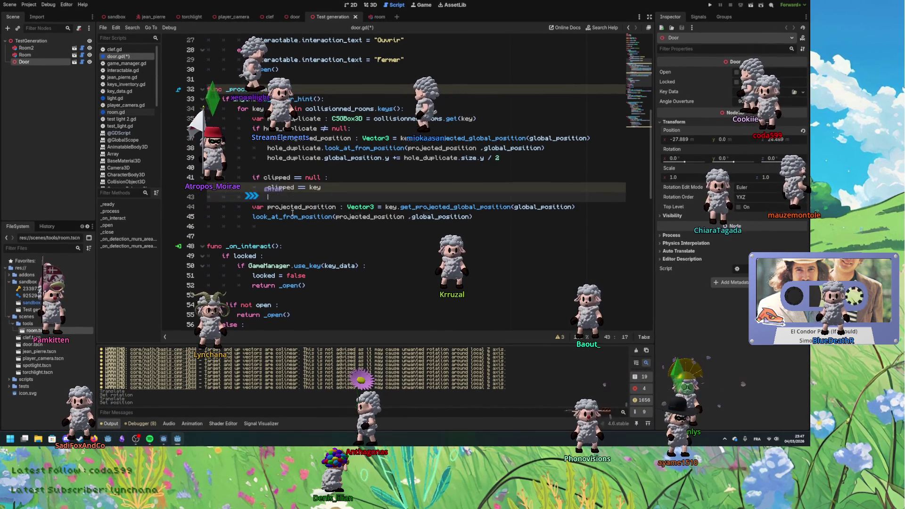
key("Up")
double_click(391, 206)
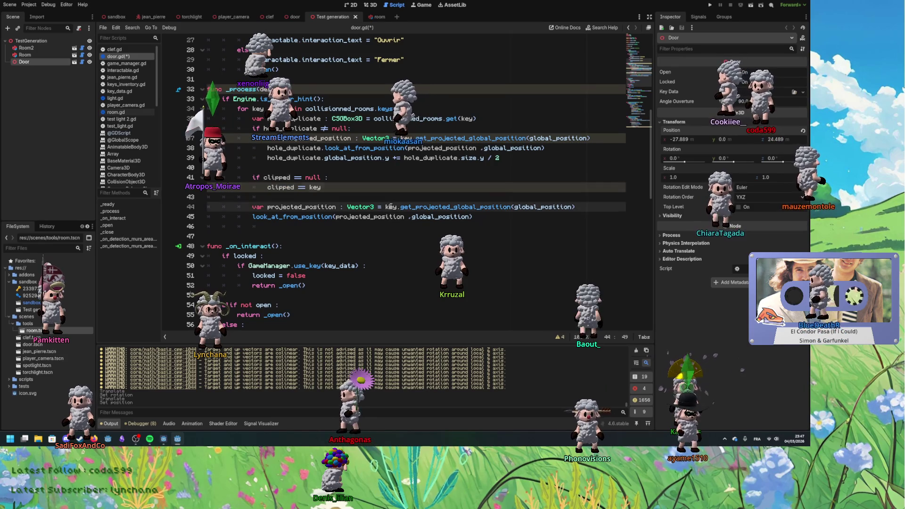
type("clipped")
left_click(489, 220)
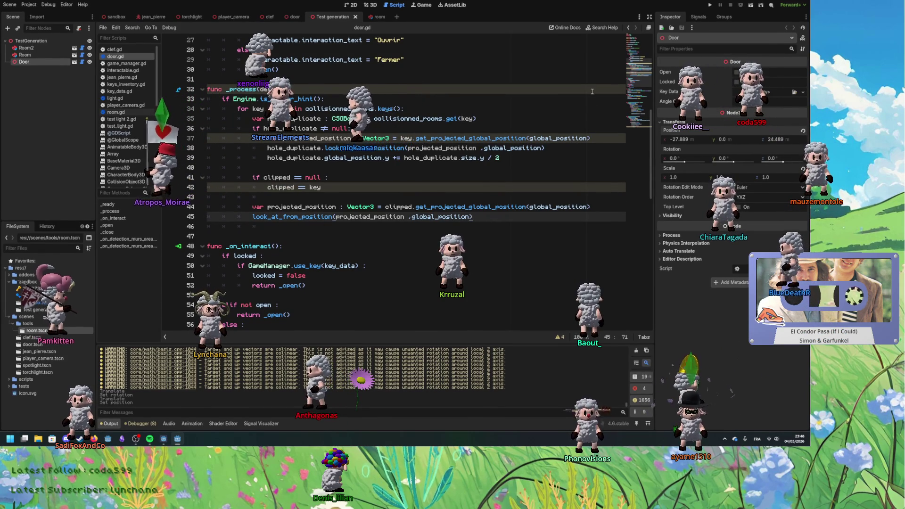
key("F5")
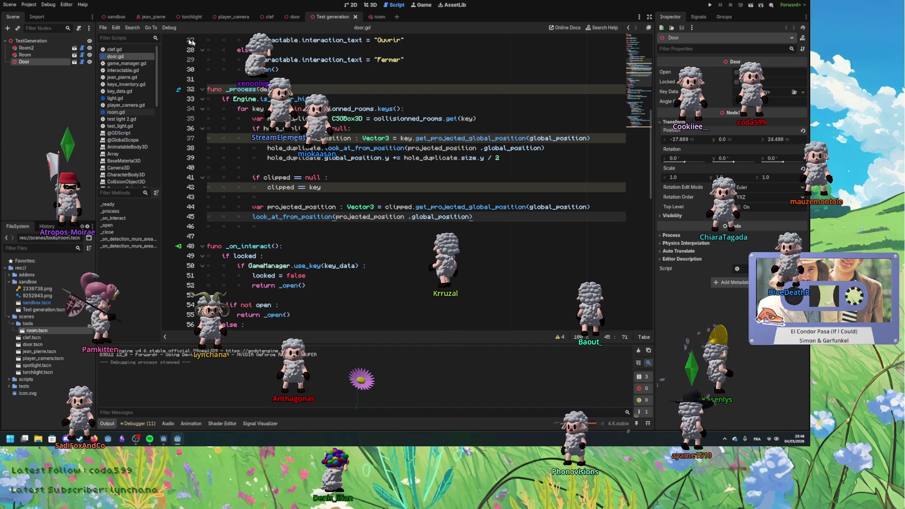
Step: Nudge the Door right and back in the 3D view to re-run the tool script, then return to door.gd
left_click(370, 5)
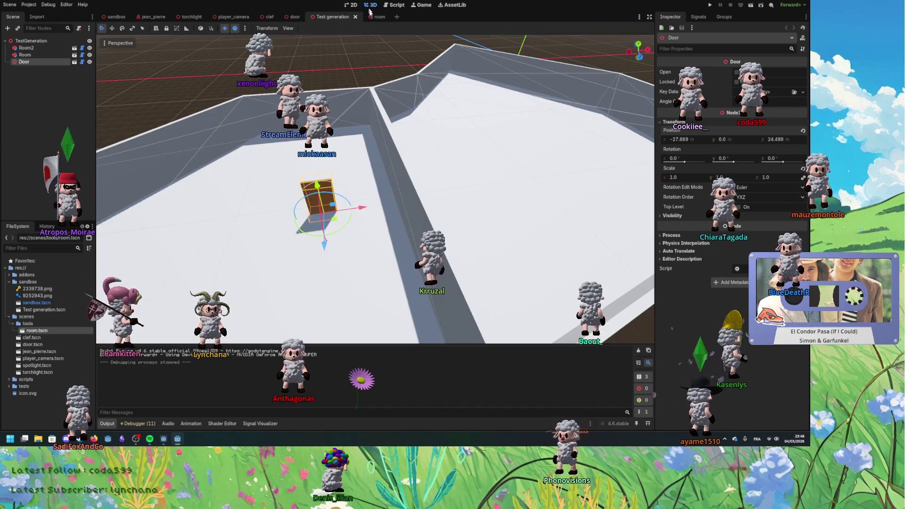
mouse_move(344, 225)
left_mouse_down()
mouse_move(420, 218)
mouse_move(318, 216)
left_mouse_up()
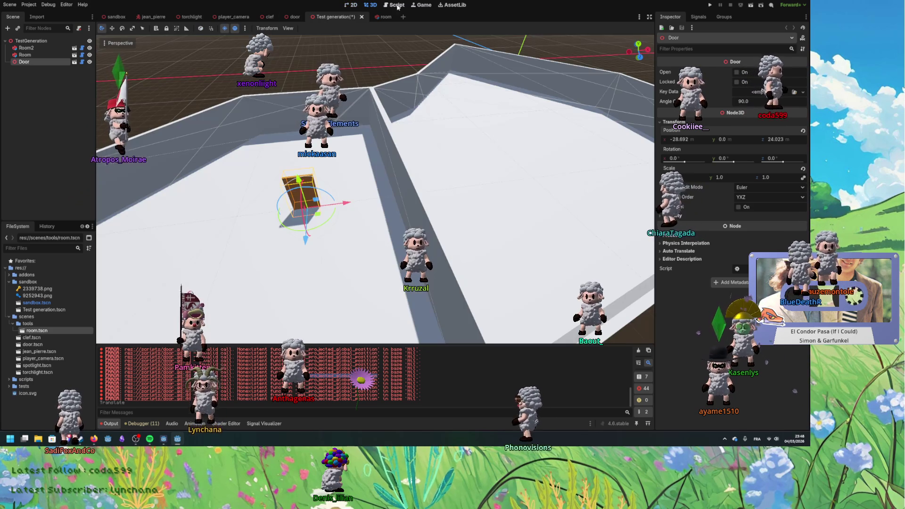
left_click(397, 6)
left_click(417, 149)
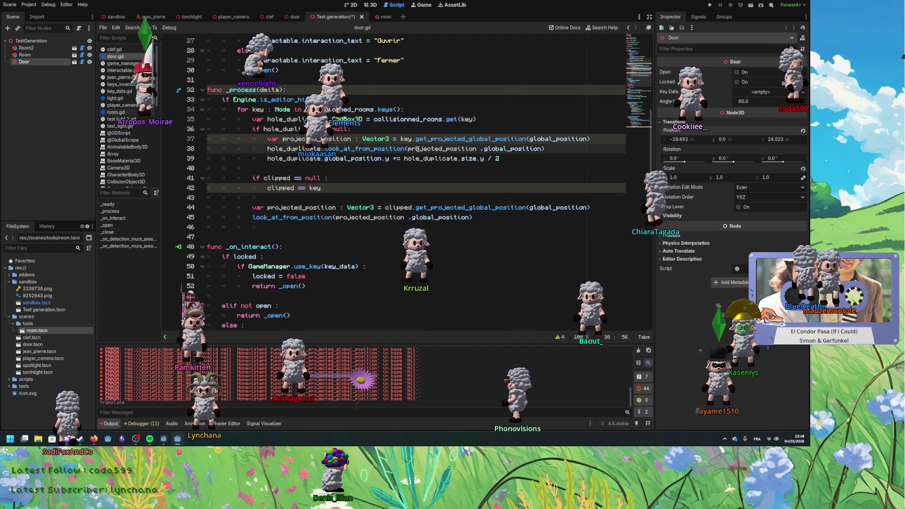
Step: Append 'as Room' after key in line 42's clipped comparison and save door.gd
double_click(407, 139)
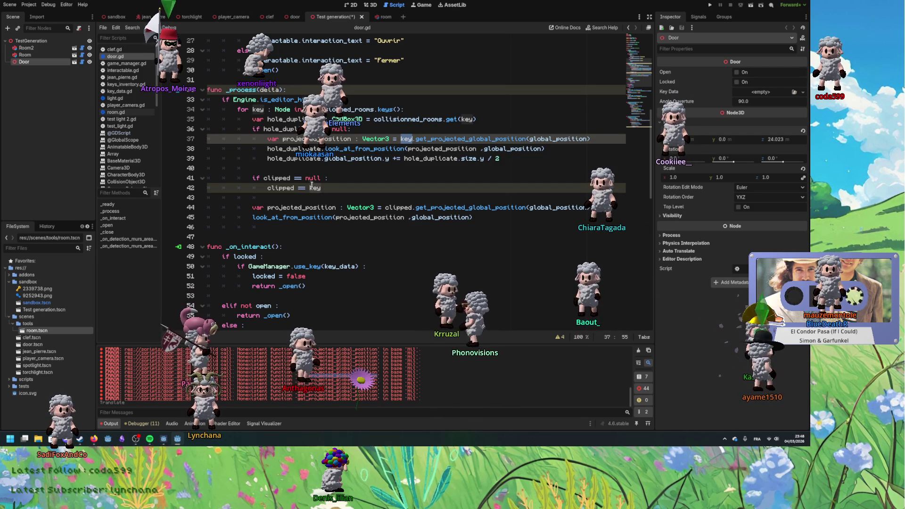
left_click(292, 178)
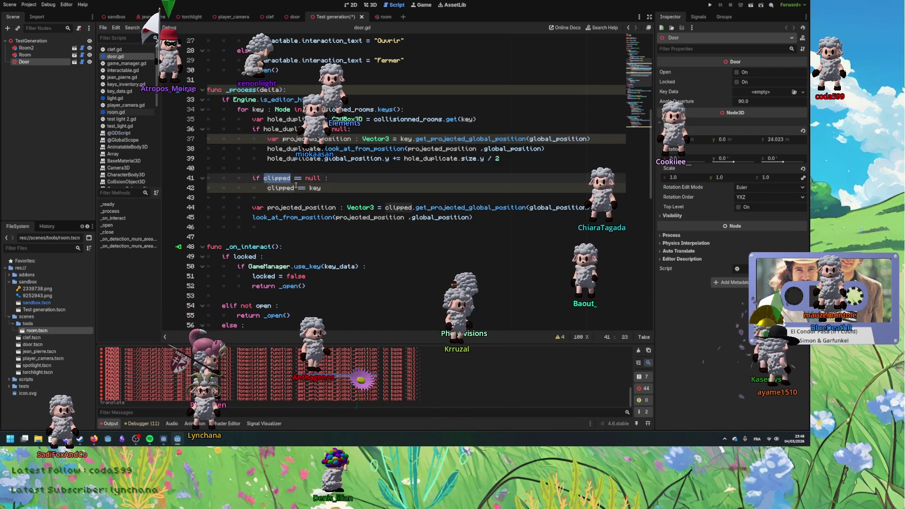
left_click(284, 178)
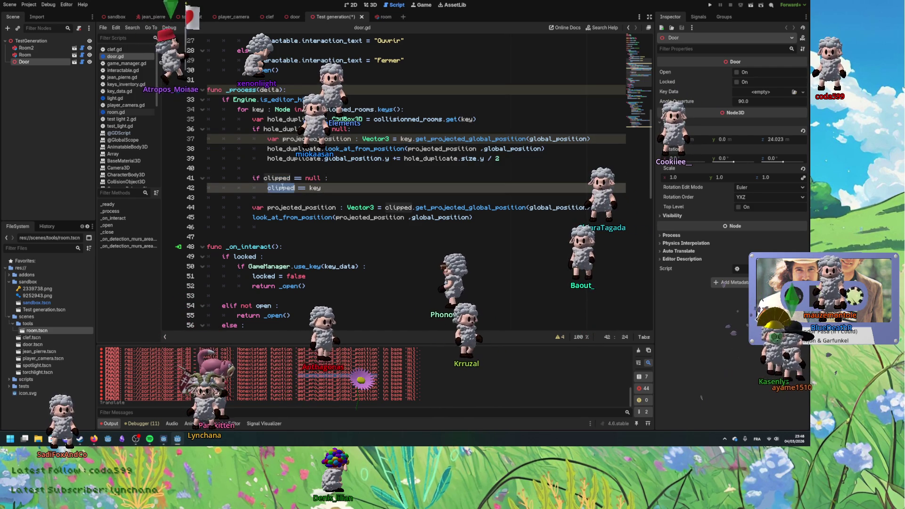
left_click(323, 188)
type("as Room")
key("ctrl+s")
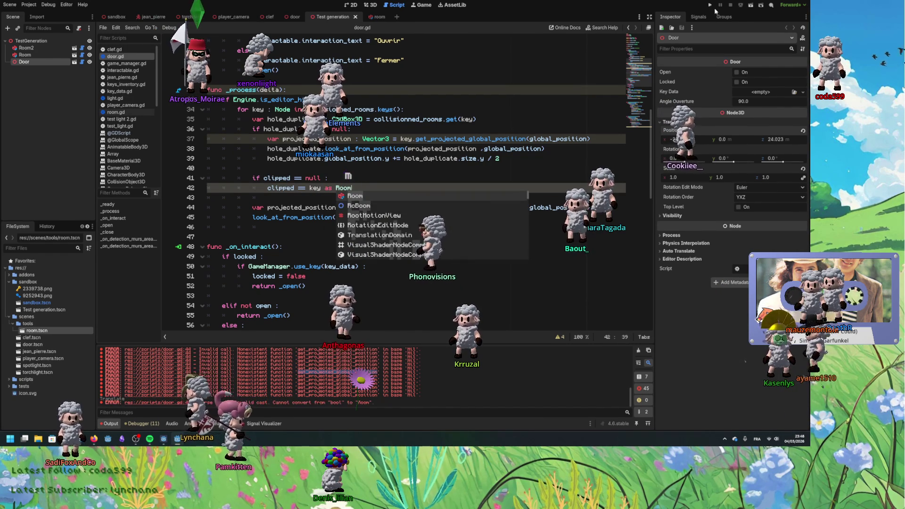
key("ctrl+F2")
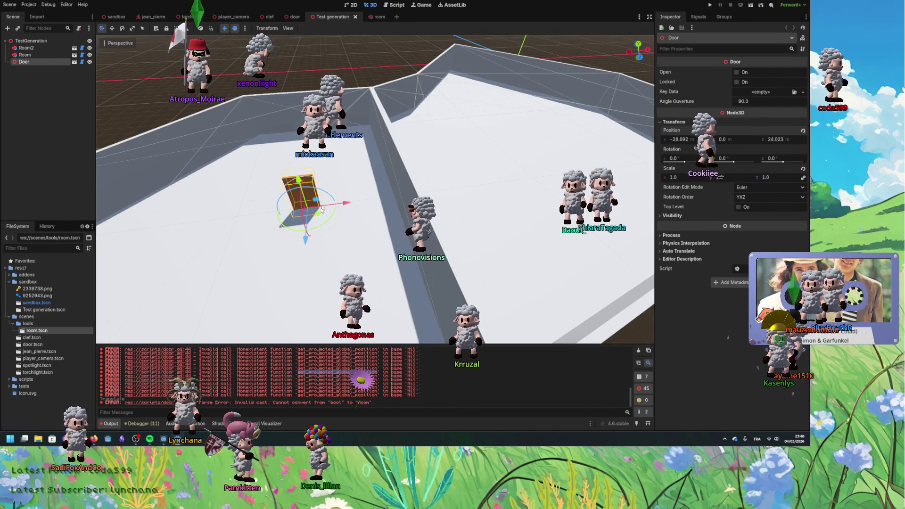
Step: Drag the Door onto the floor at x -29.313, z 25.395 and inspect the missing-method error
mouse_move(424, 222)
left_mouse_down()
mouse_move(264, 207)
mouse_move(410, 212)
mouse_move(223, 220)
mouse_move(306, 236)
mouse_move(361, 231)
mouse_move(304, 243)
left_mouse_up()
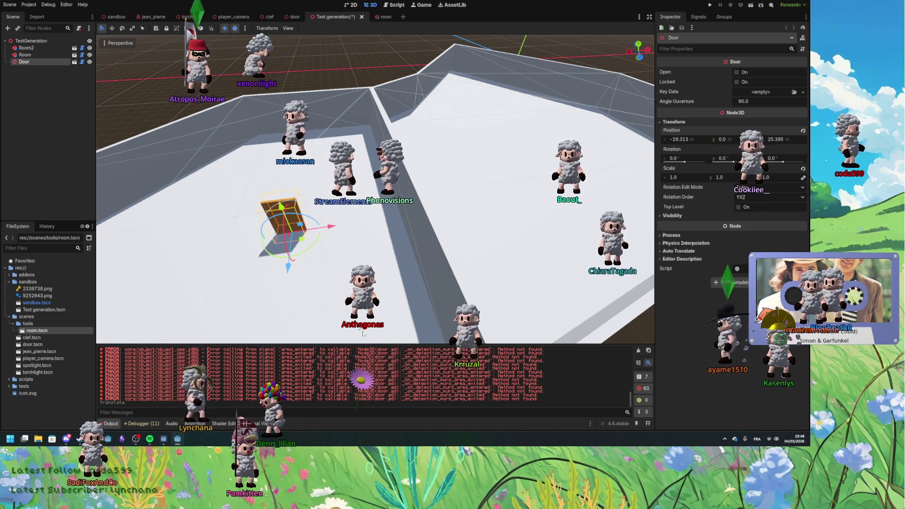
double_click(434, 395)
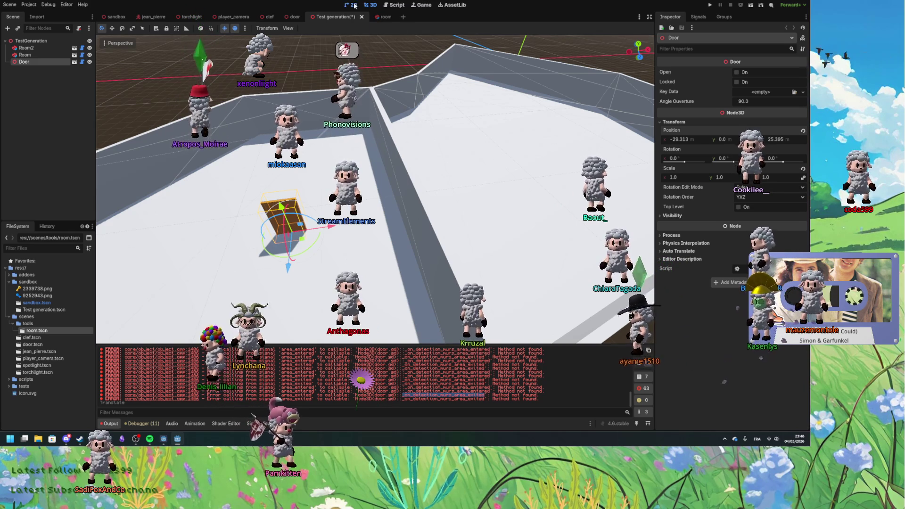
key("ctrl+F1")
key("ctrl+F3")
scroll(369, 179, "down", 5)
scroll(369, 168, "up", 6)
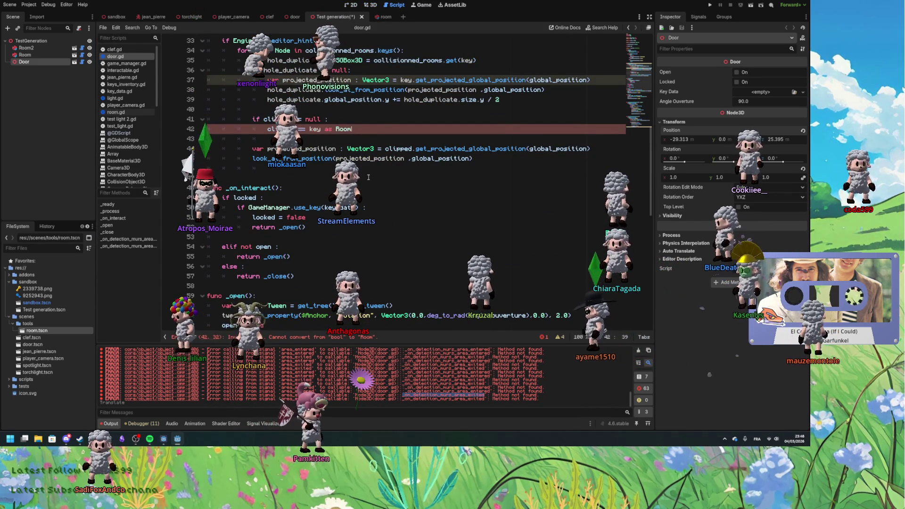
Step: Change the line 34 loop variable's type from Node to Room and save door.gd
scroll(369, 178, "up", 10)
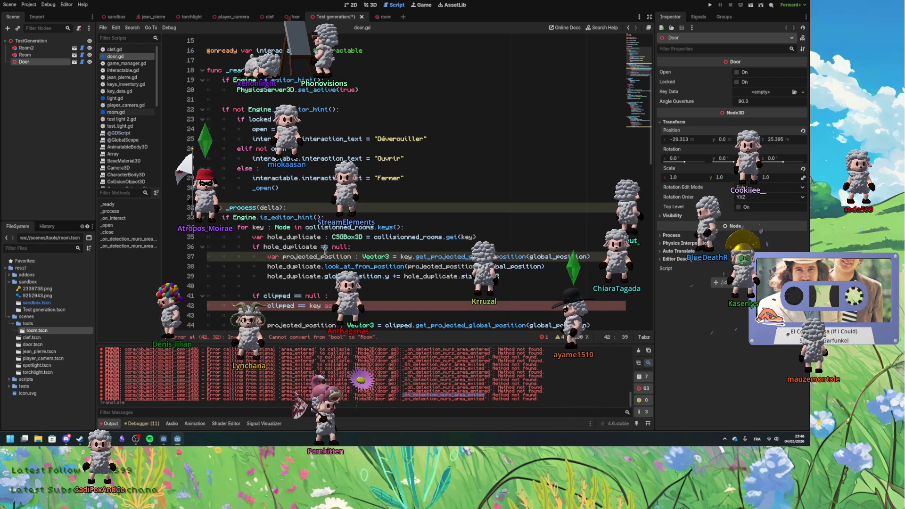
double_click(257, 168)
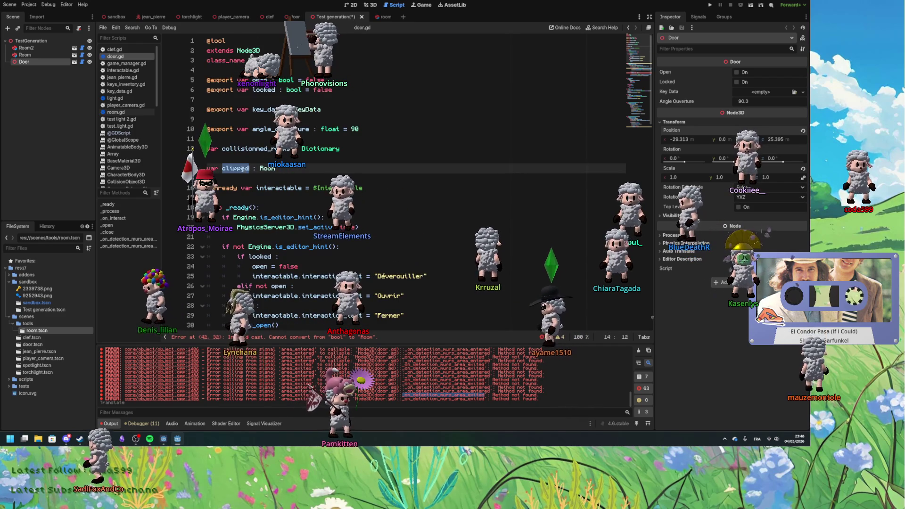
scroll(277, 210, "down", 6)
double_click(315, 266)
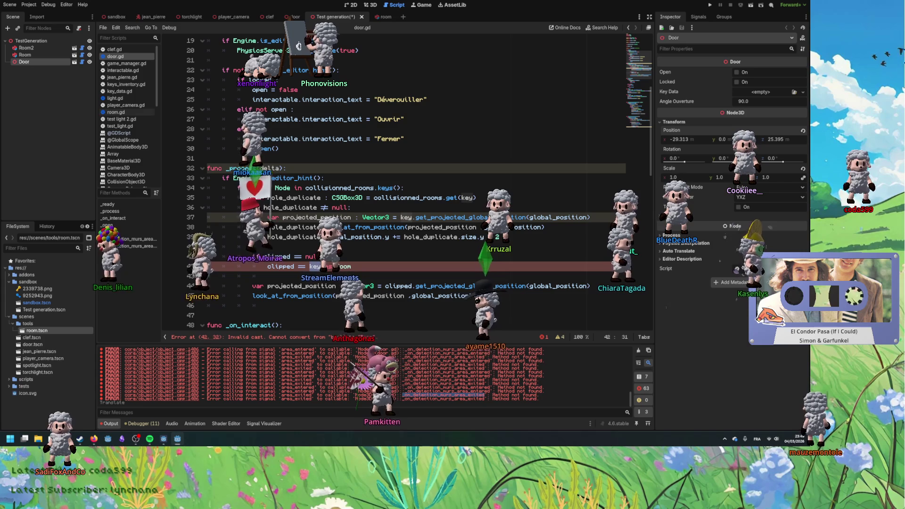
double_click(282, 188)
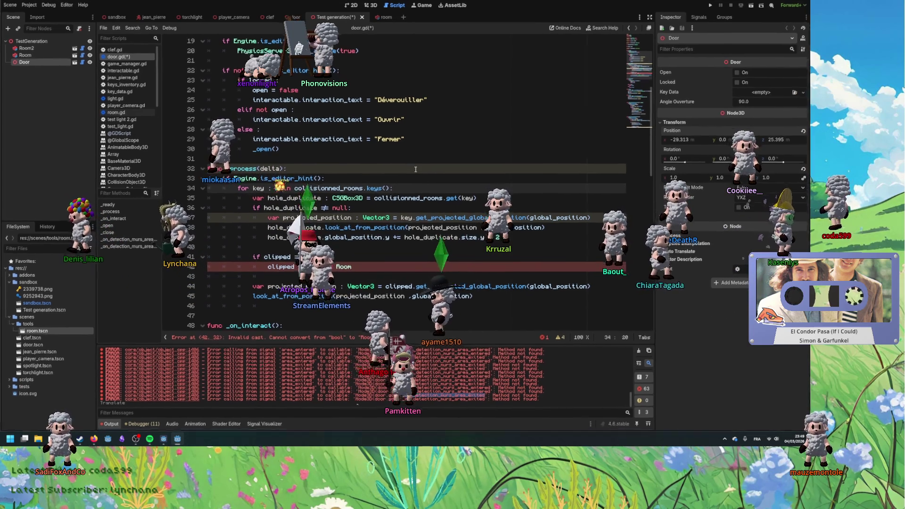
type("Room")
left_click(339, 262)
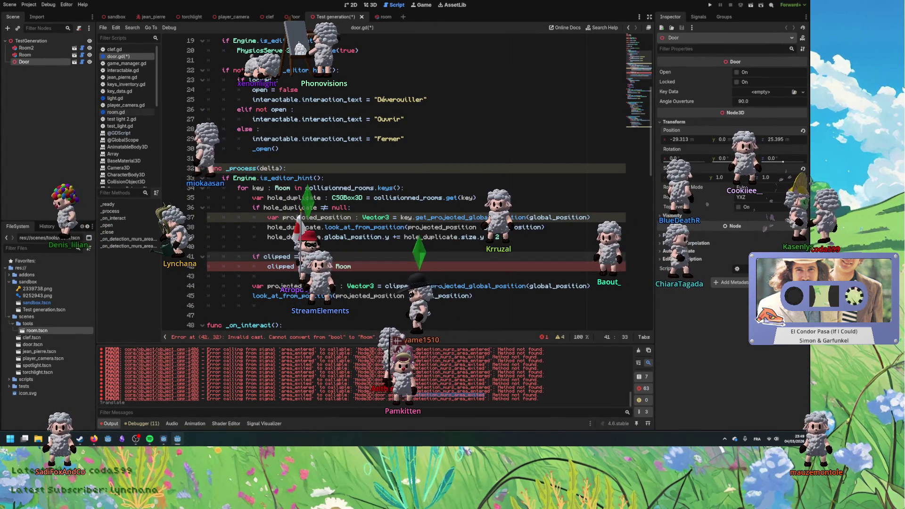
key("ctrl+s")
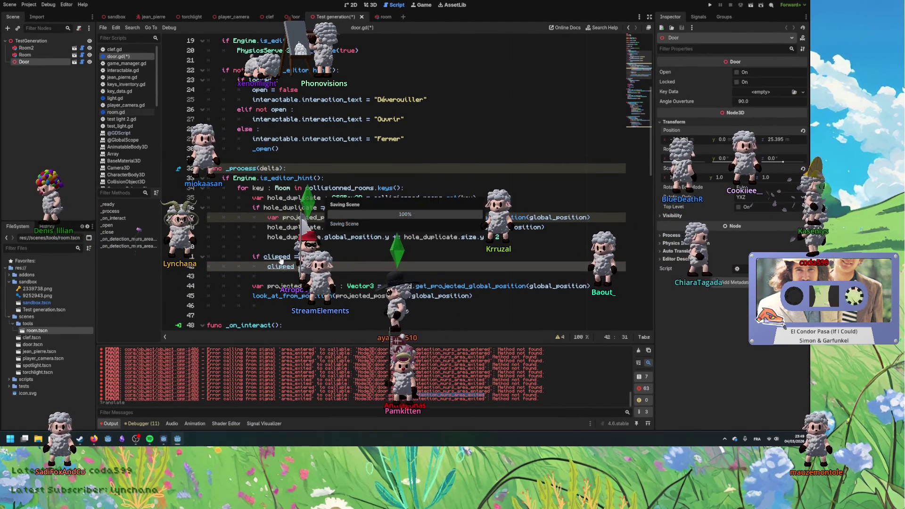
scroll(280, 245, "up", 6)
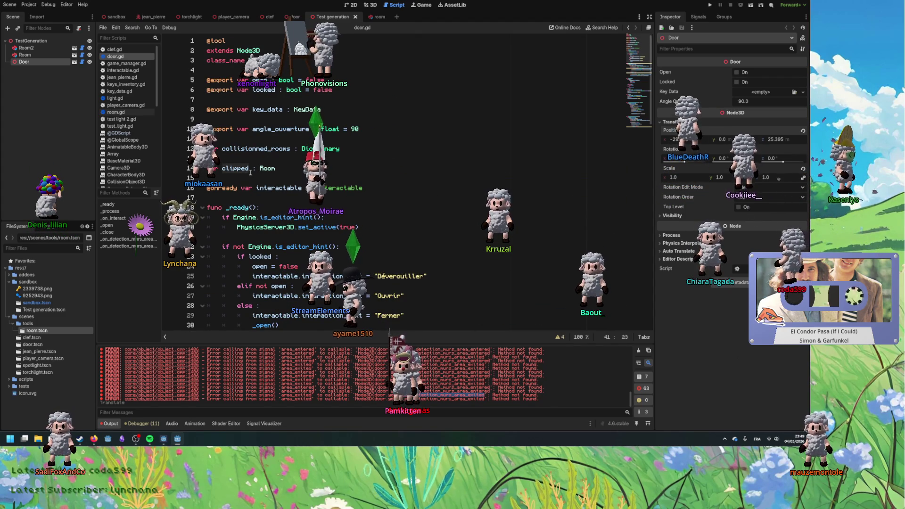
double_click(272, 167)
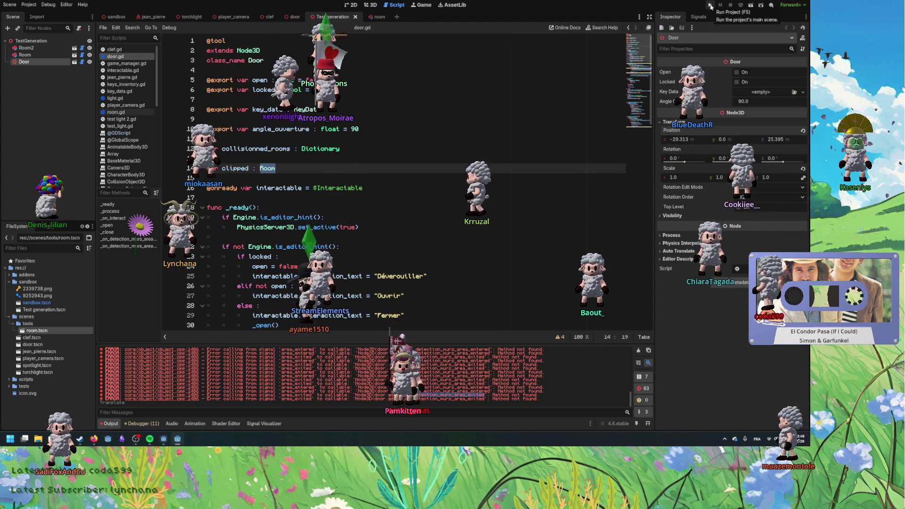
left_click(17, 6)
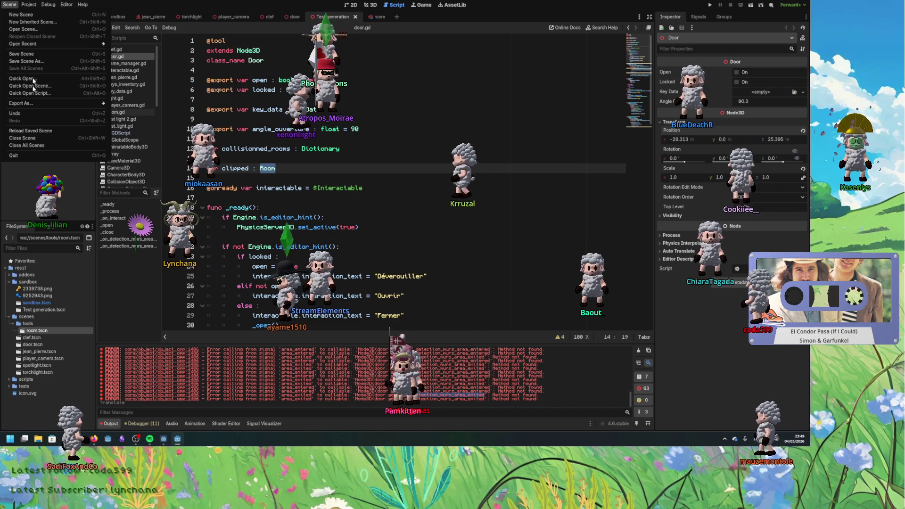
Step: Reload the saved scene, push the Door to the wall (x -28.42, z 26.187), and jump to the door.gd:44 error
left_click(29, 132)
left_click(371, 5)
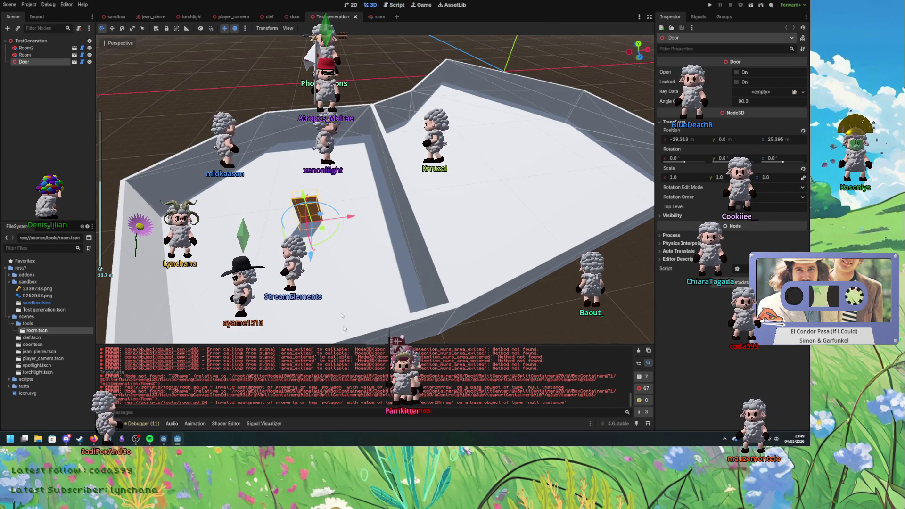
left_click_drag(371, 235, 409, 234)
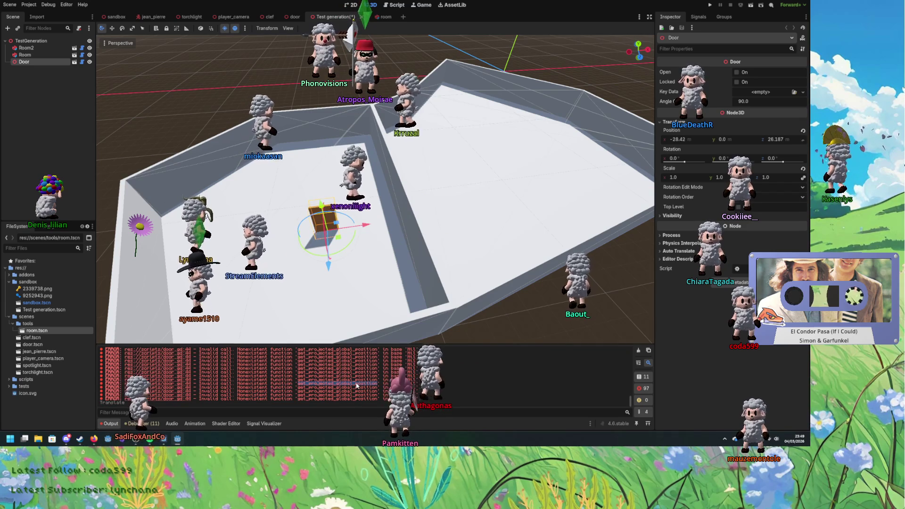
left_click(169, 388)
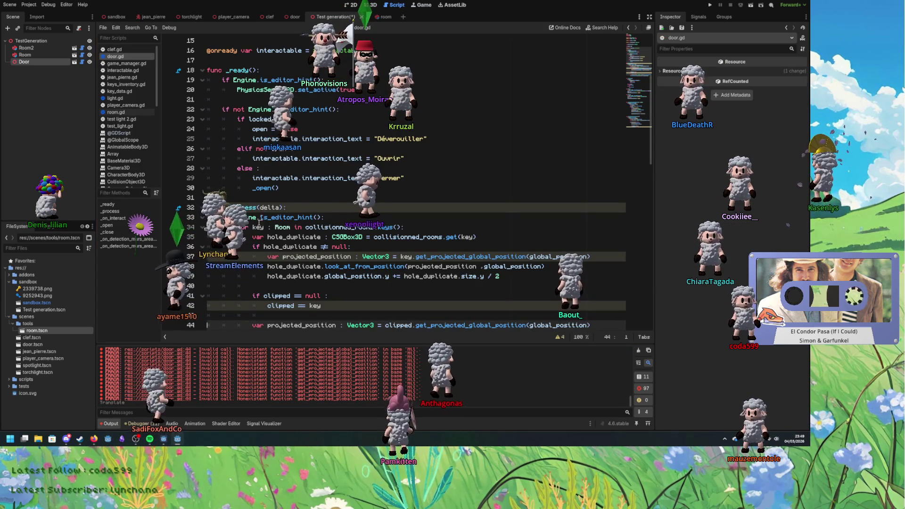
Step: Add a print(clipped) debug line after the clipped assignment and save door.gd
scroll(265, 214, "down", 2)
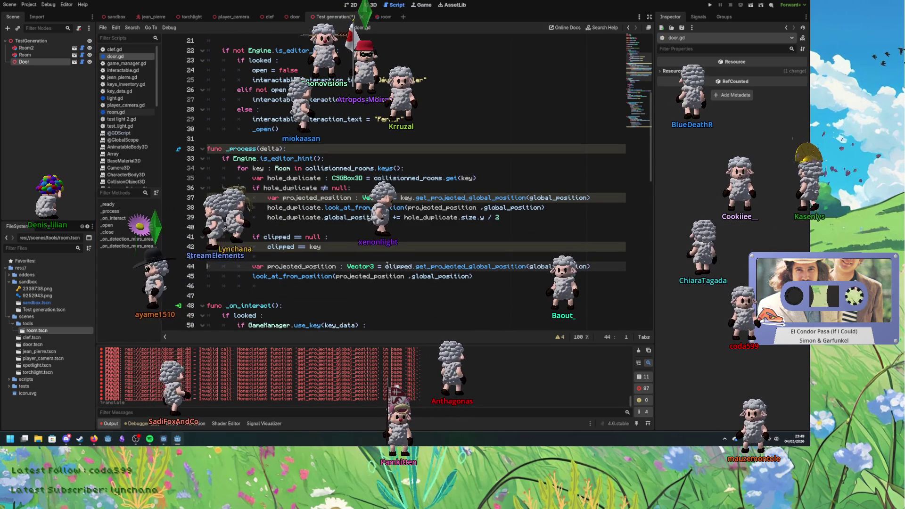
left_click(357, 251)
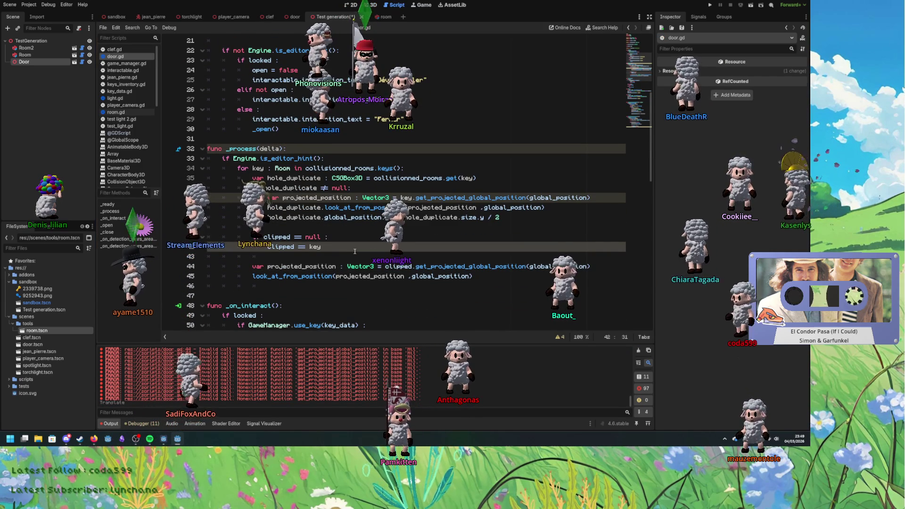
key("Return")
key("Return")
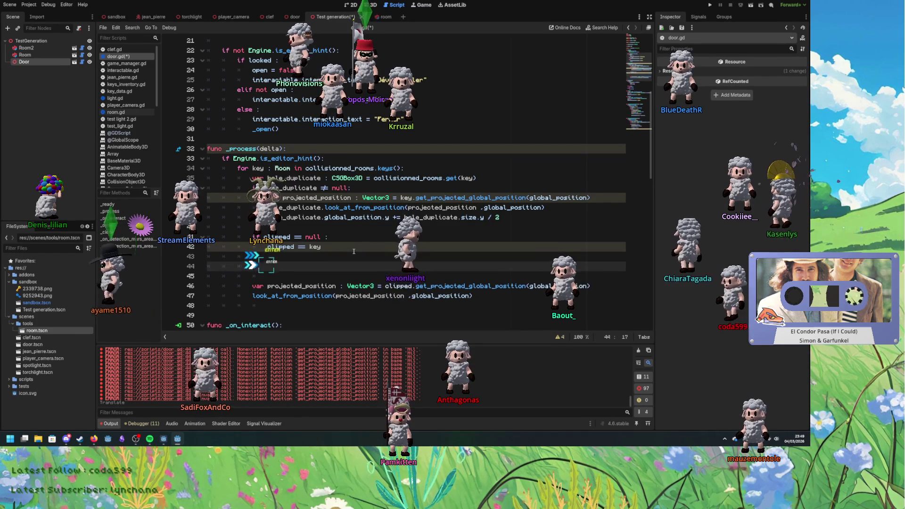
type("print")
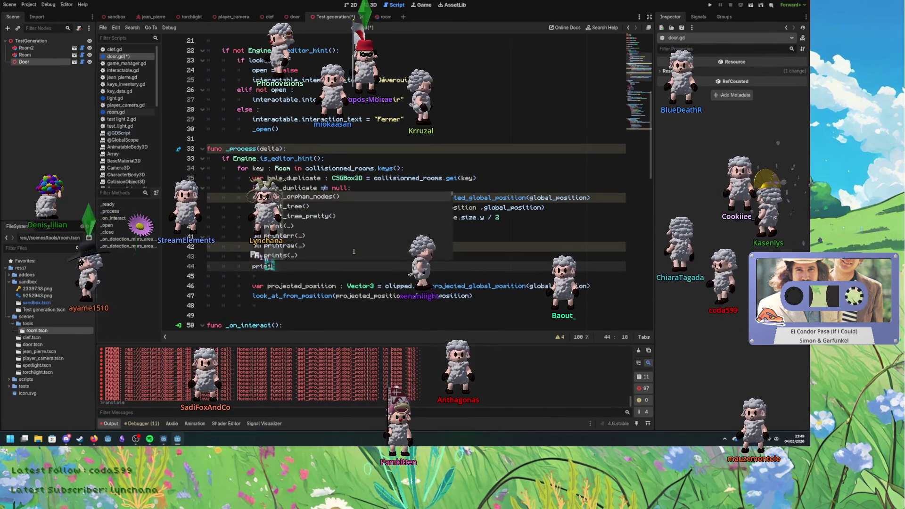
type("(clipped")
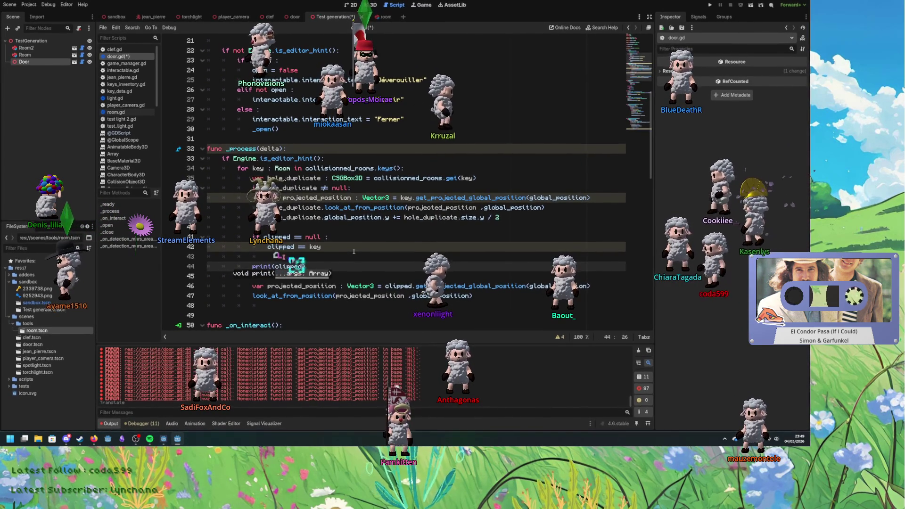
key("ctrl+s")
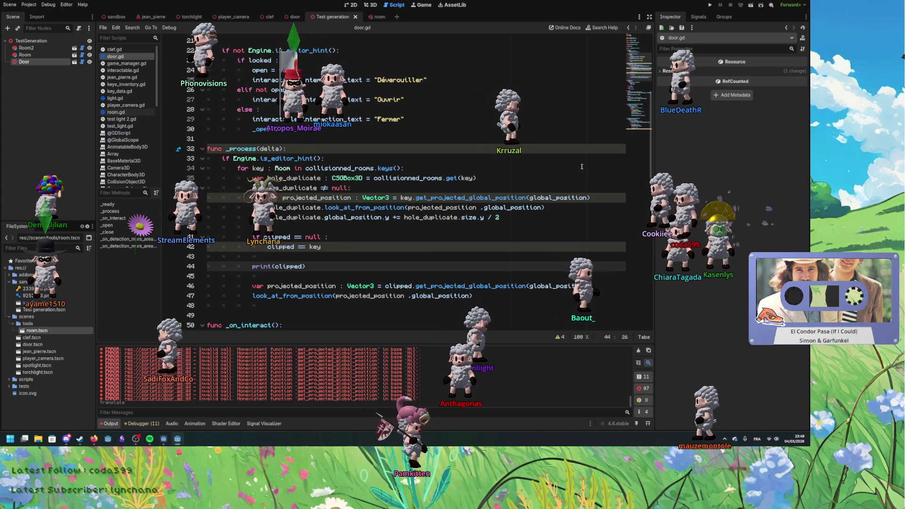
Step: Drag the door in the 3D view so the script re-runs and prints null for clipped
key("ctrl+F2")
mouse_move(357, 237)
left_mouse_down()
mouse_move(326, 221)
mouse_move(414, 202)
mouse_move(340, 222)
mouse_move(339, 237)
left_mouse_up()
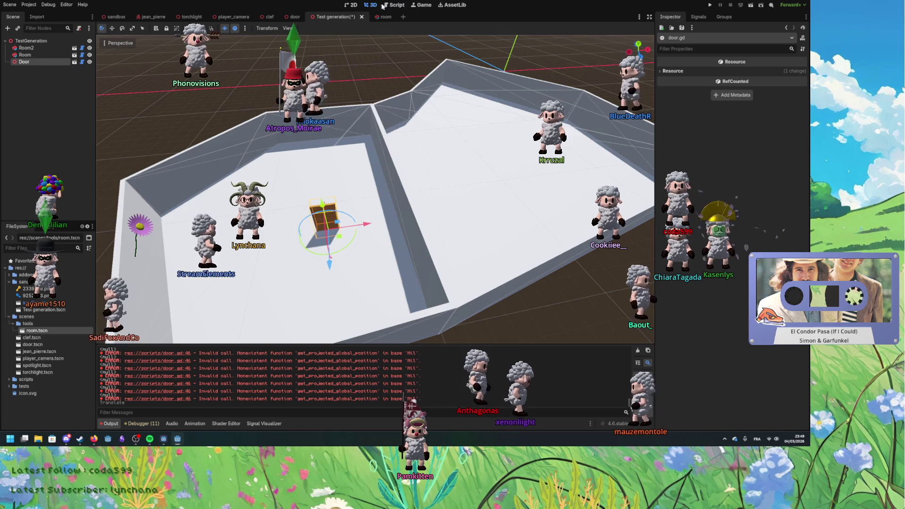
key("ctrl+F3")
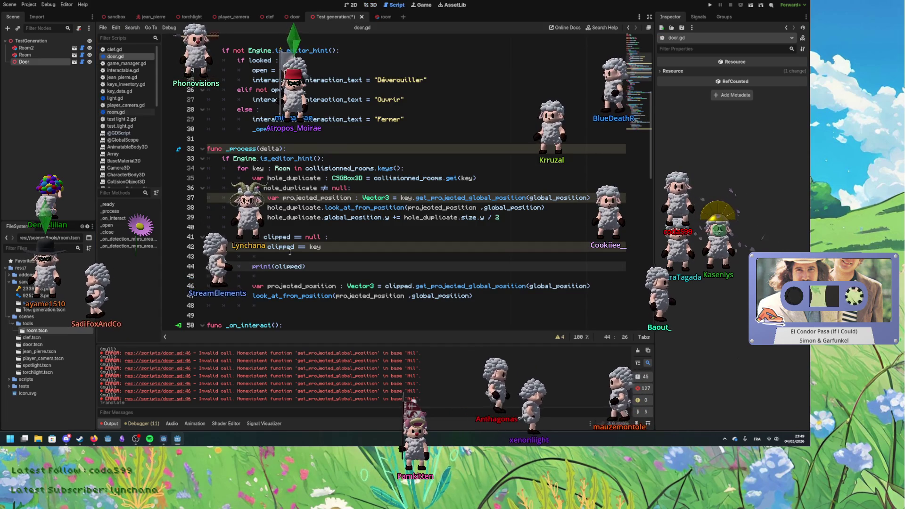
Step: Change the line 34 loop variable's type back to Node
double_click(307, 237)
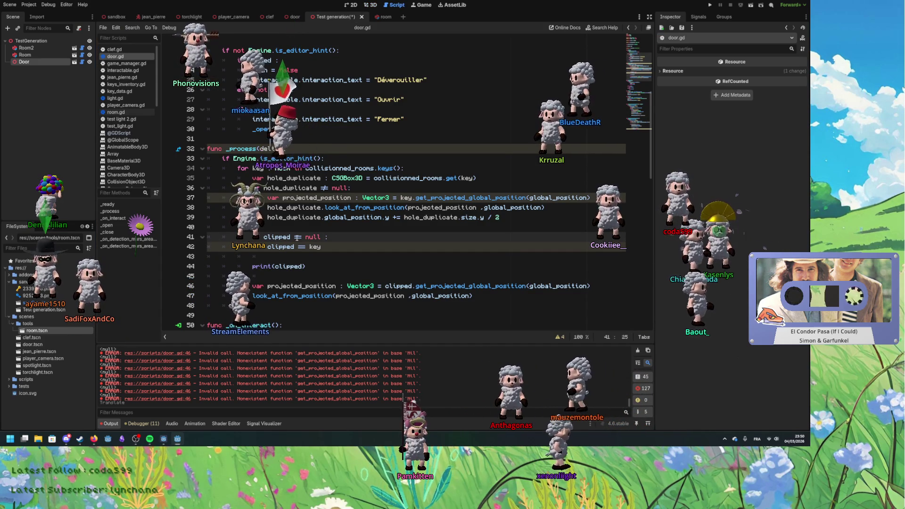
double_click(283, 168)
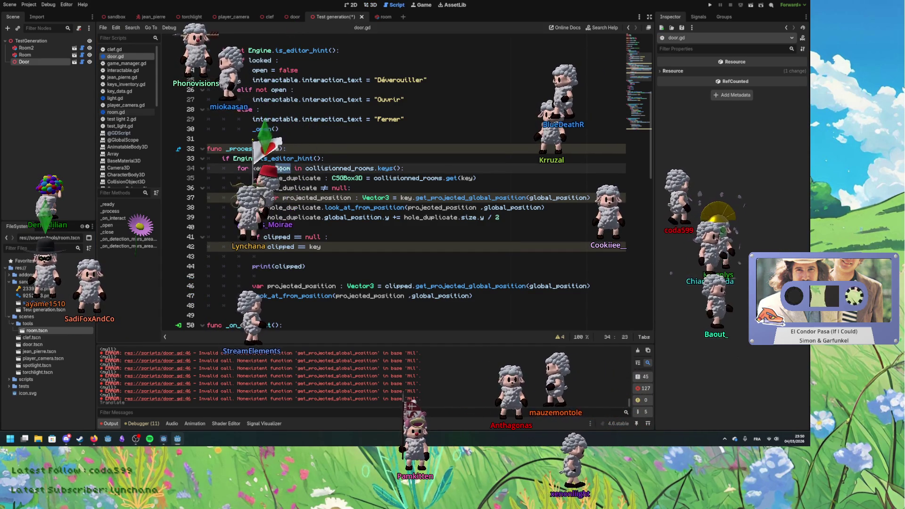
type("Node")
left_click(267, 188)
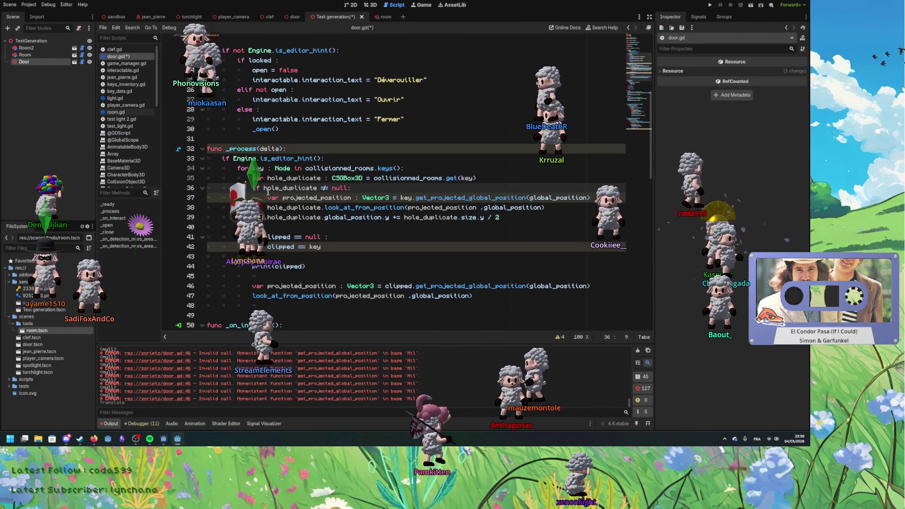
left_click(373, 218)
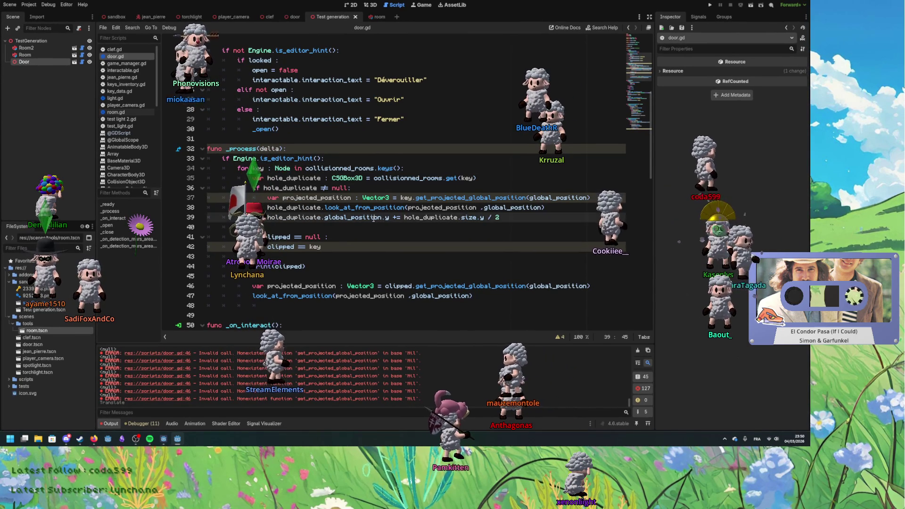
Step: Make line 42 read 'clipped = key as Room' and save the script
double_click(315, 247)
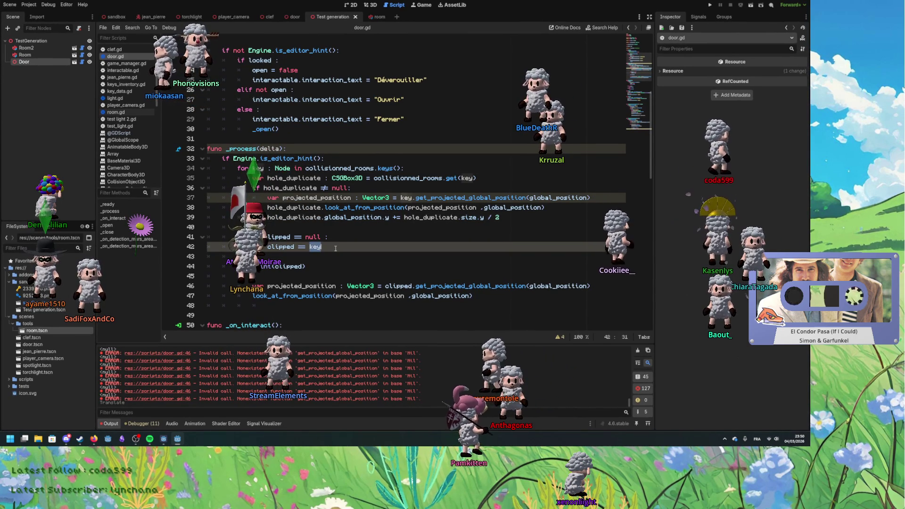
type("as")
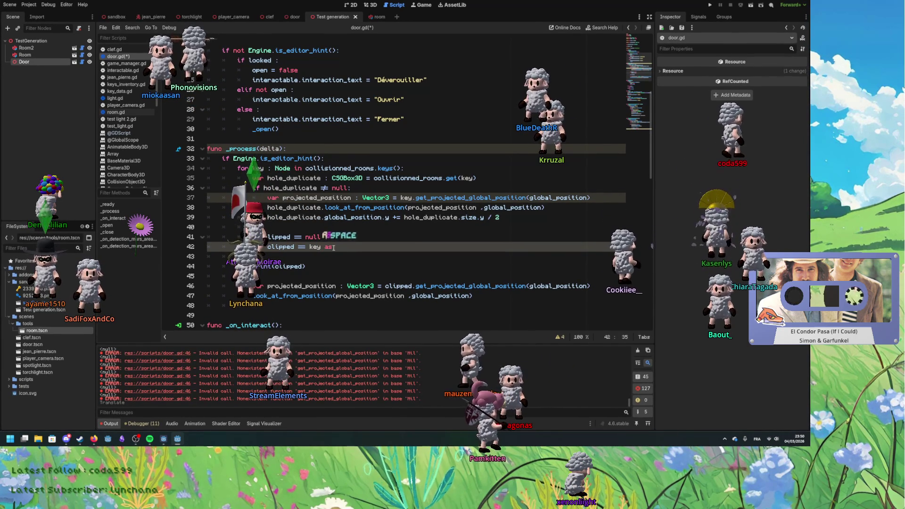
type(" Room")
left_click(298, 236)
key("BackSpace")
type("!")
key("ctrl+s")
key("ctrl+z")
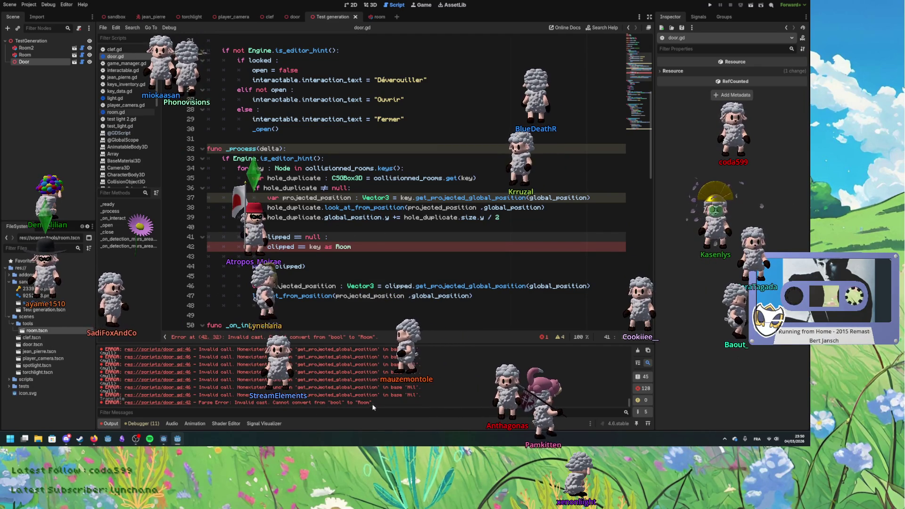
key("Down")
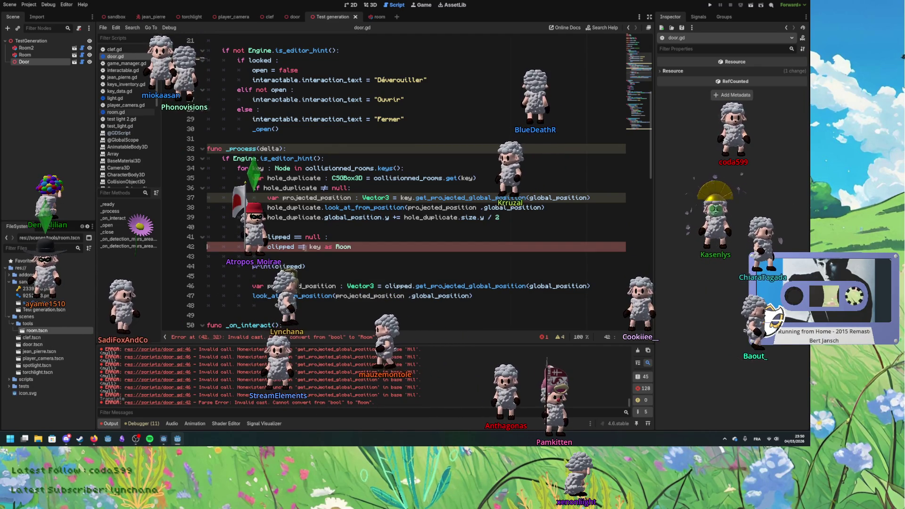
key("ctrl+shift+Left")
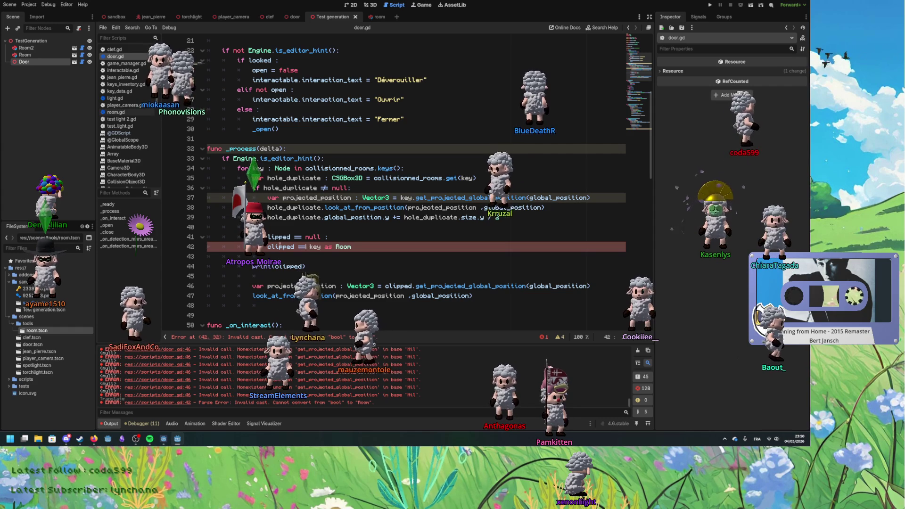
key("ctrl+z")
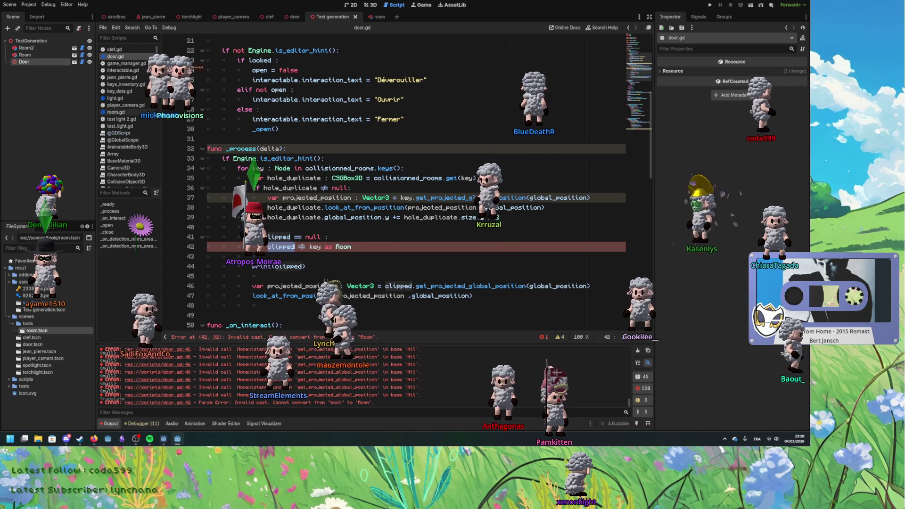
key("BackSpace")
key("Down")
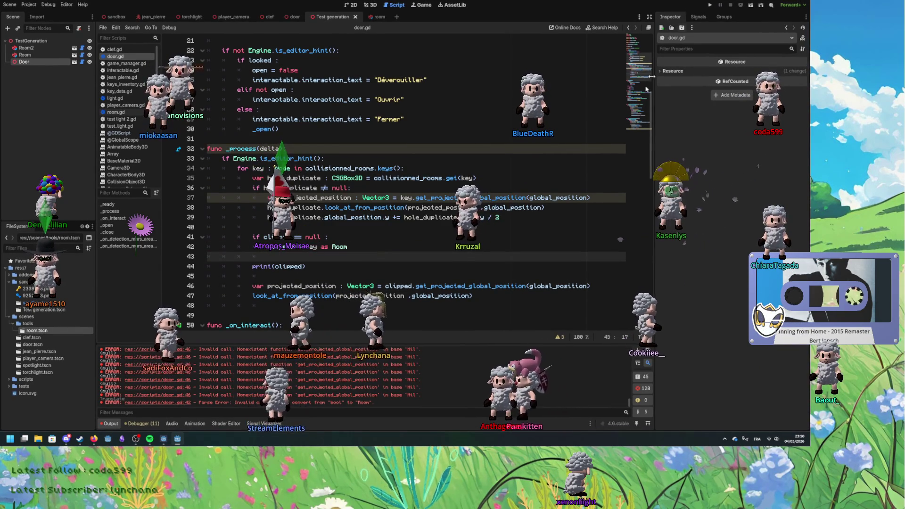
Step: Delete the print(clipped) debug line from door.gd
left_click(326, 265)
key("ctrl+shift+k")
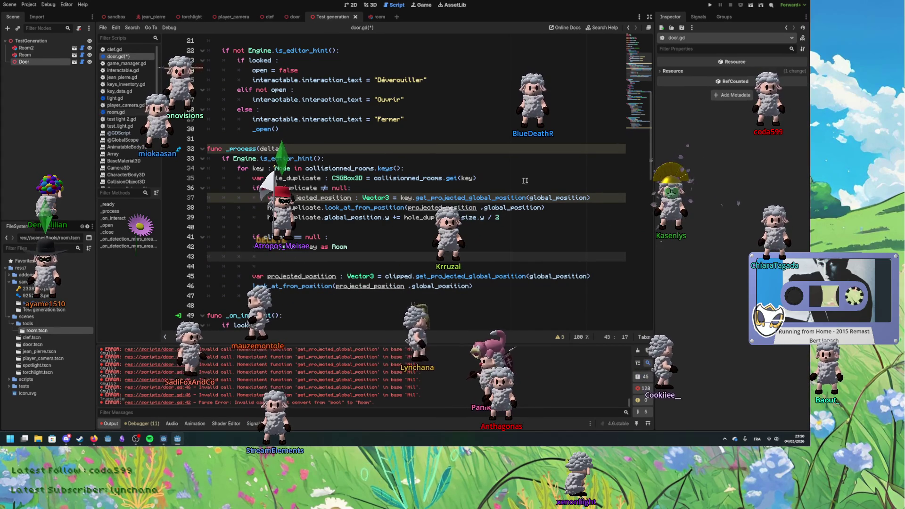
key("ctrl+F2")
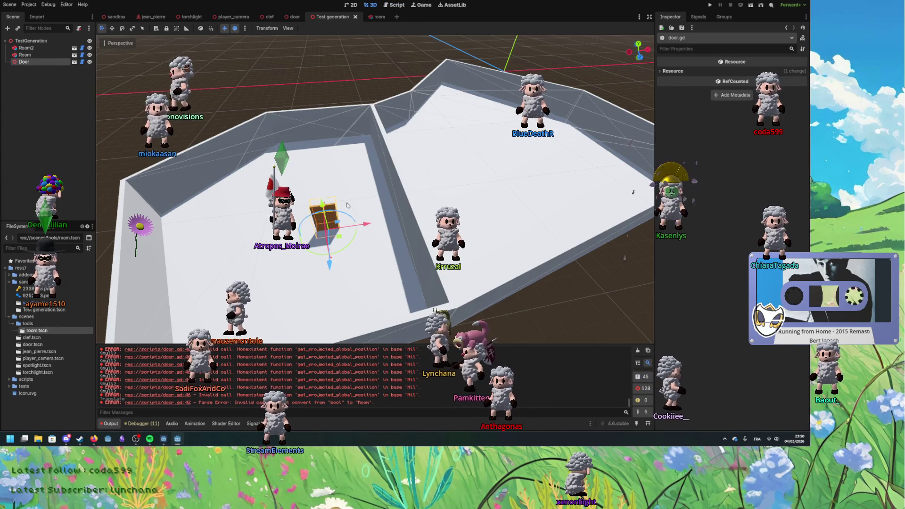
Step: Drag the door sideways across the floor and back into the wall gap, orbiting to check its position
mouse_move(336, 239)
left_mouse_down()
mouse_move(414, 242)
mouse_move(365, 241)
mouse_move(377, 234)
mouse_move(330, 179)
mouse_move(311, 227)
mouse_move(514, 231)
left_mouse_up()
left_click_drag(569, 230, 474, 247)
mouse_move(370, 227)
left_mouse_down()
mouse_move(336, 244)
mouse_move(345, 257)
left_mouse_up()
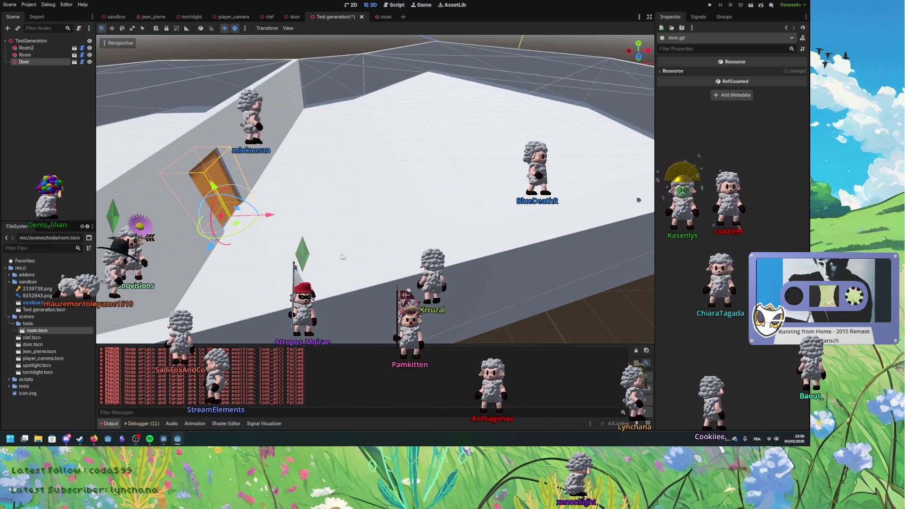
mouse_move(239, 227)
left_mouse_down()
mouse_move(198, 222)
mouse_move(273, 236)
mouse_move(287, 228)
mouse_move(288, 236)
left_mouse_up()
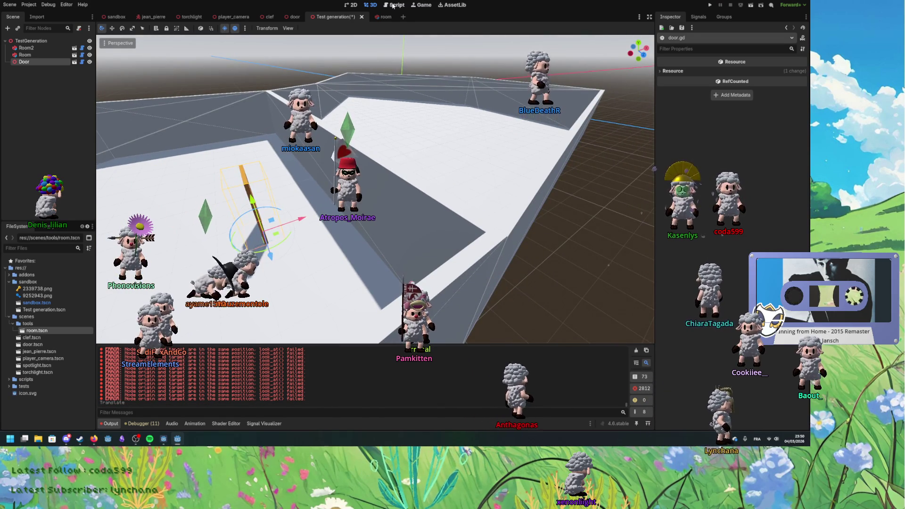
left_click(394, 5)
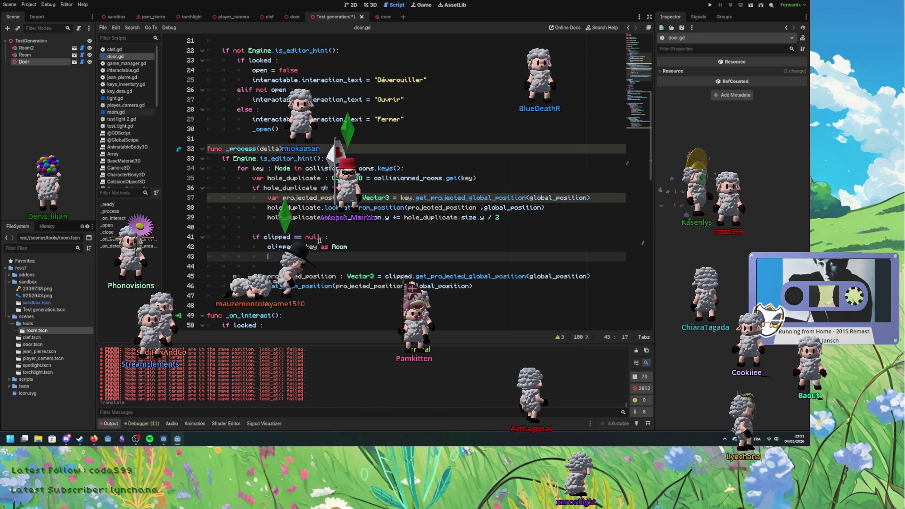
left_click(321, 197)
key("Down")
key("Down")
key("Down")
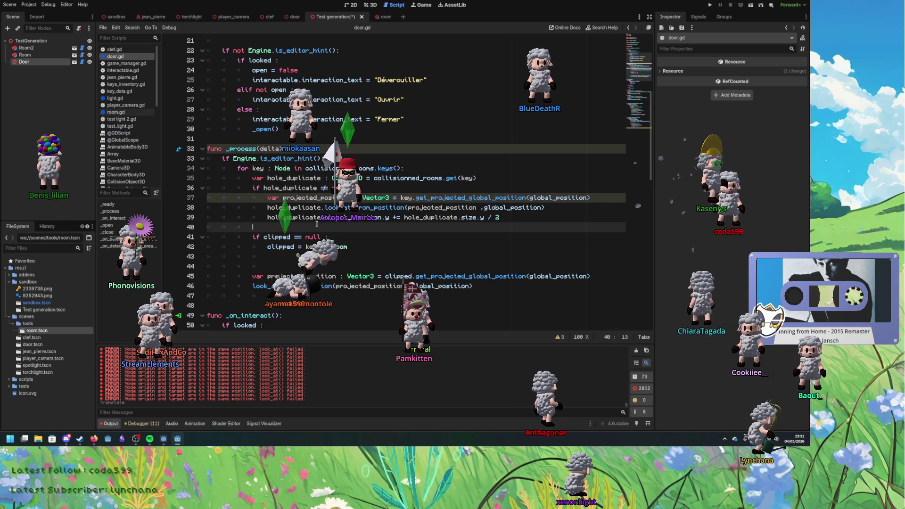
scroll(415, 188, "down", 6)
scroll(414, 189, "down", 11)
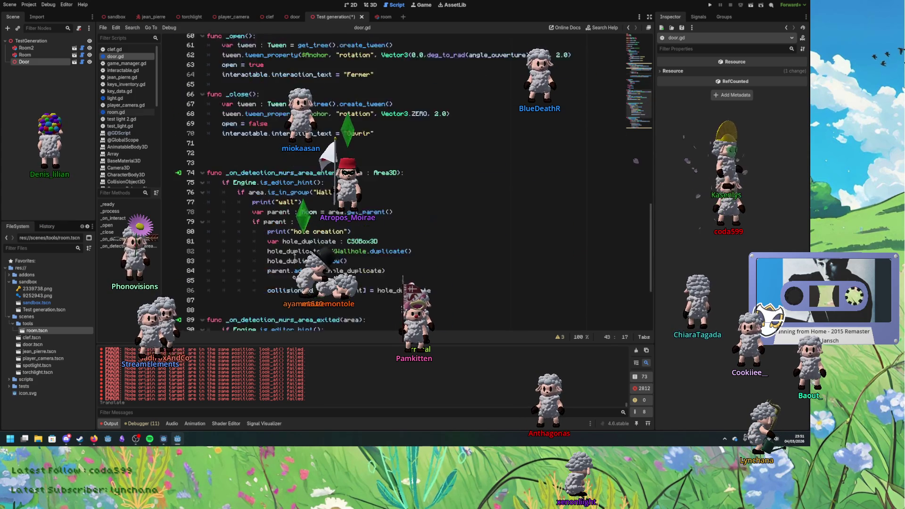
left_click(362, 266)
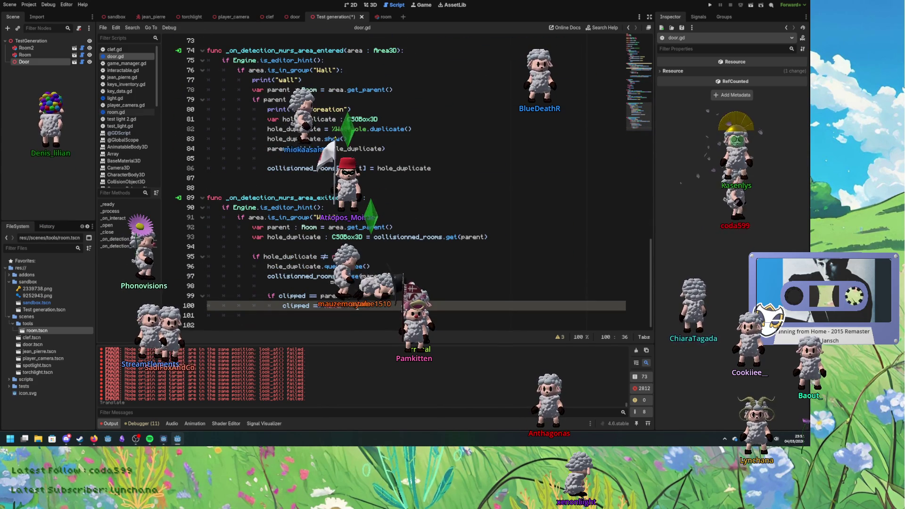
left_click(388, 276)
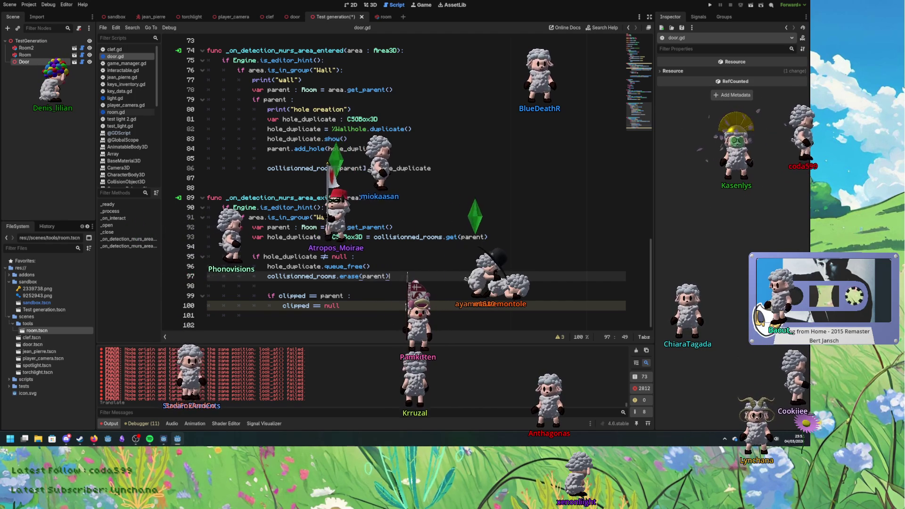
scroll(341, 231, "up", 1)
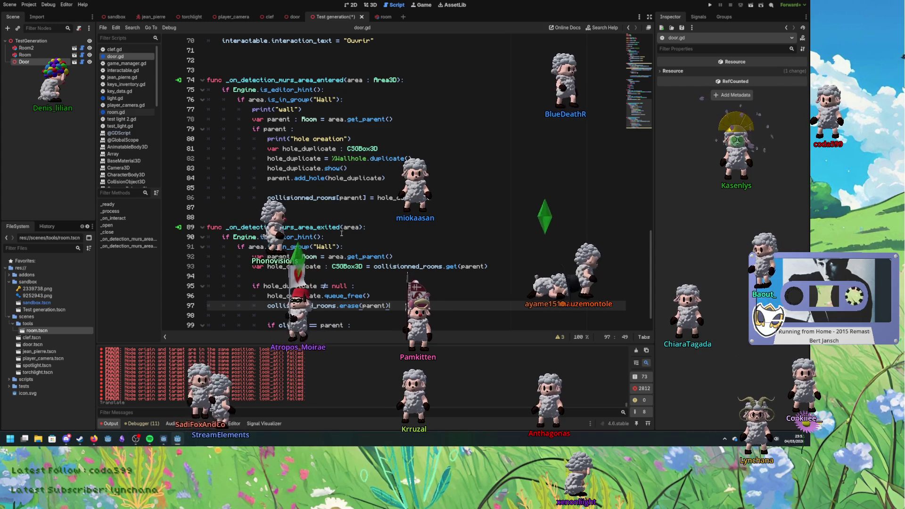
scroll(342, 233, "down", 1)
left_click(369, 246)
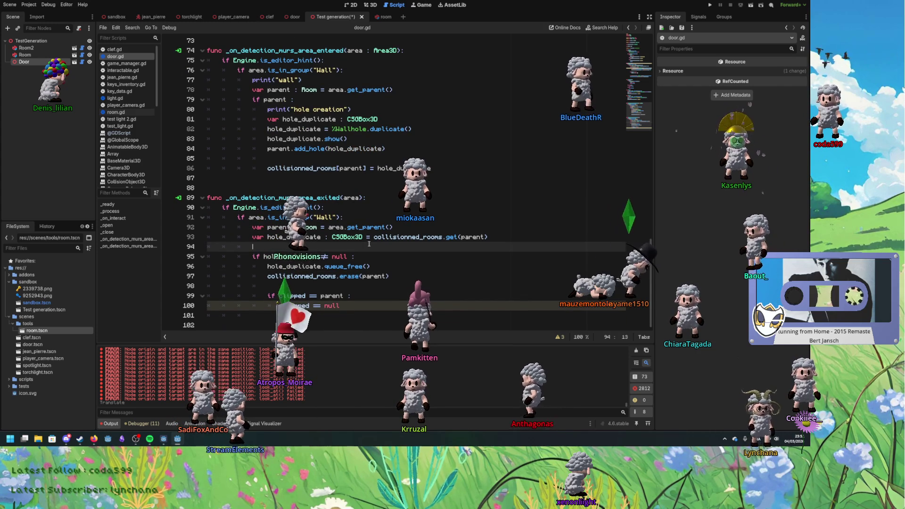
left_click(373, 5)
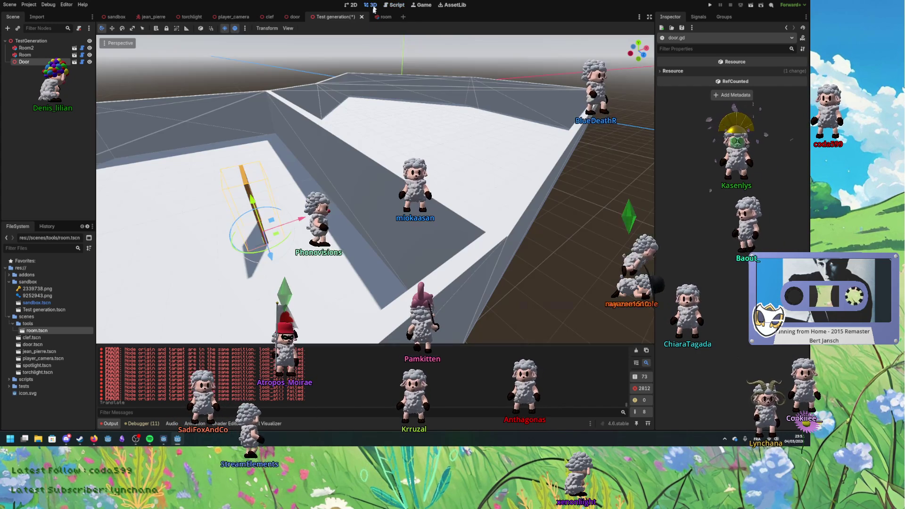
Step: Drag the door across the floor toward the wall and up along it
left_click_drag(282, 239, 315, 230)
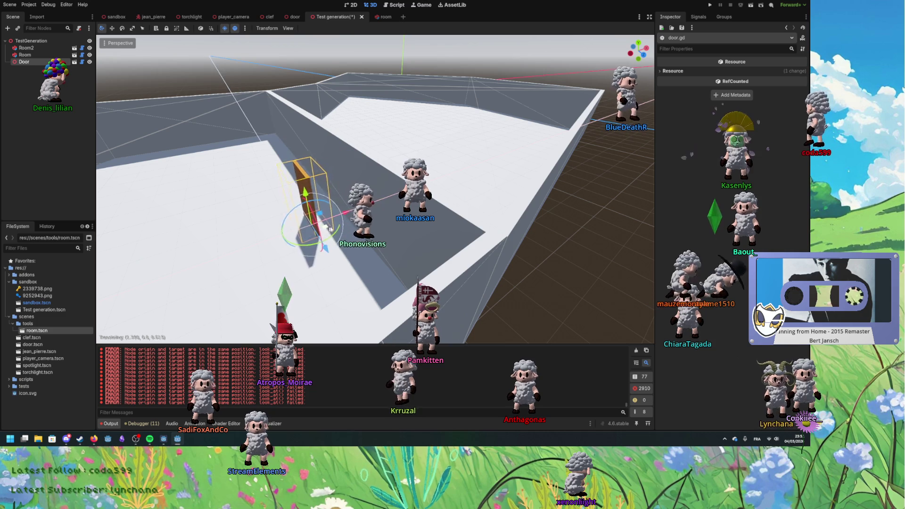
scroll(336, 229, "up", 3)
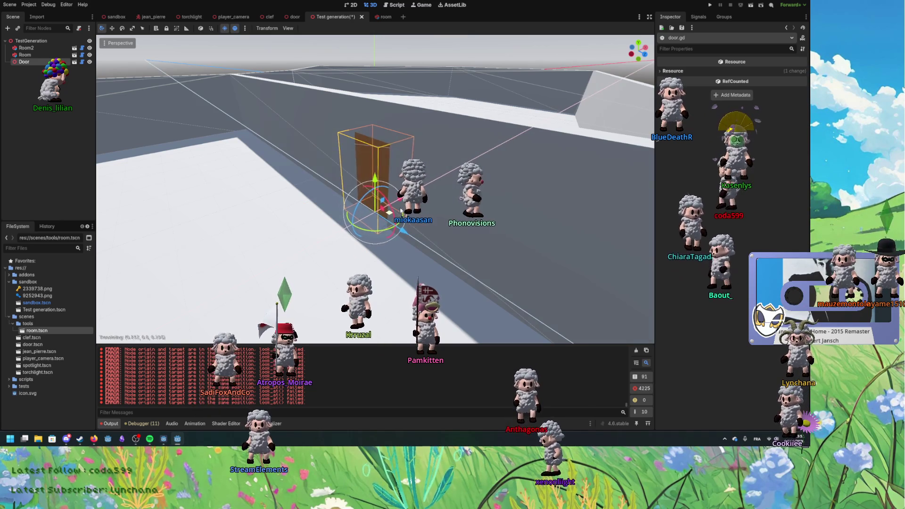
mouse_move(433, 199)
left_mouse_down()
mouse_move(238, 212)
mouse_move(370, 202)
mouse_move(253, 203)
mouse_move(349, 213)
left_mouse_up()
mouse_move(261, 234)
left_mouse_down()
mouse_move(344, 191)
mouse_move(252, 226)
mouse_move(344, 190)
mouse_move(252, 235)
mouse_move(351, 214)
left_mouse_up()
scroll(239, 237, "up", 3)
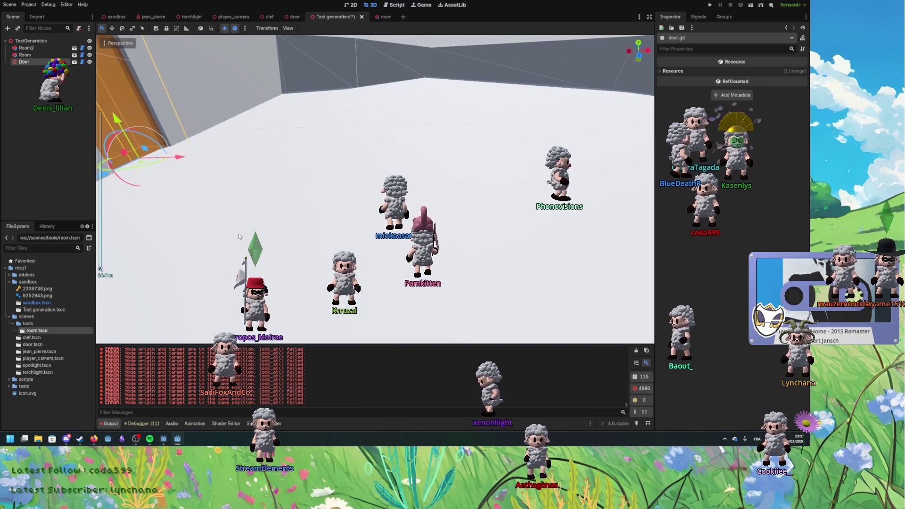
scroll(238, 236, "up", 3)
mouse_move(253, 223)
left_mouse_down()
mouse_move(243, 226)
mouse_move(231, 191)
mouse_move(141, 262)
mouse_move(250, 203)
mouse_move(162, 201)
mouse_move(141, 188)
mouse_move(184, 158)
mouse_move(252, 198)
mouse_move(236, 203)
mouse_move(244, 208)
left_mouse_up()
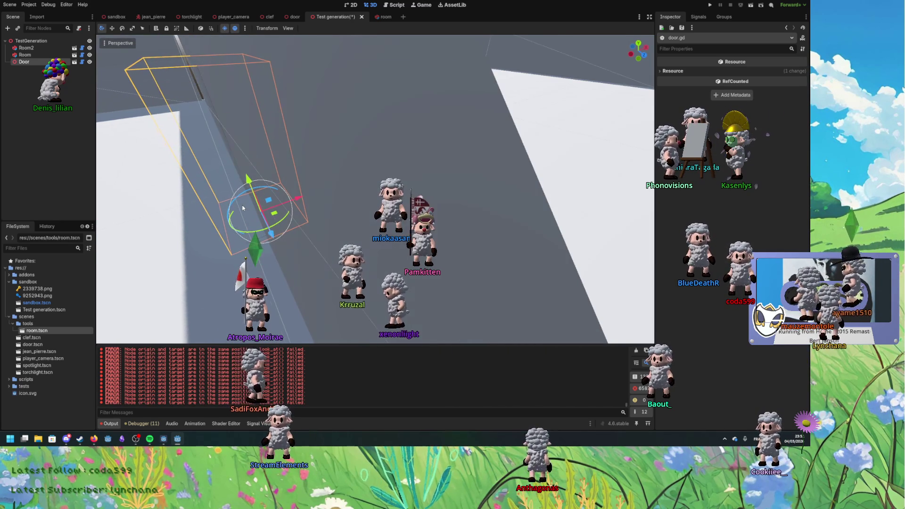
scroll(243, 208, "down", 5)
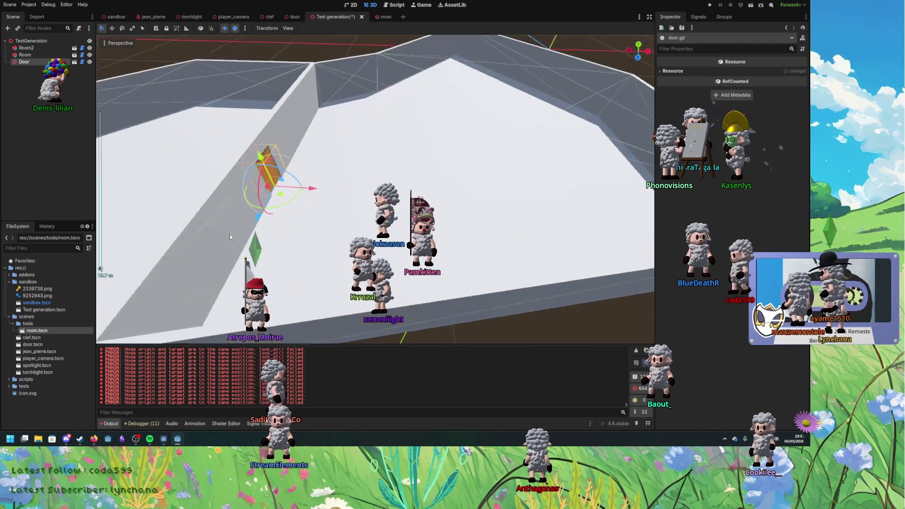
Step: Reselect Room then Door and slide the door along the floor against the wall
left_click(283, 227)
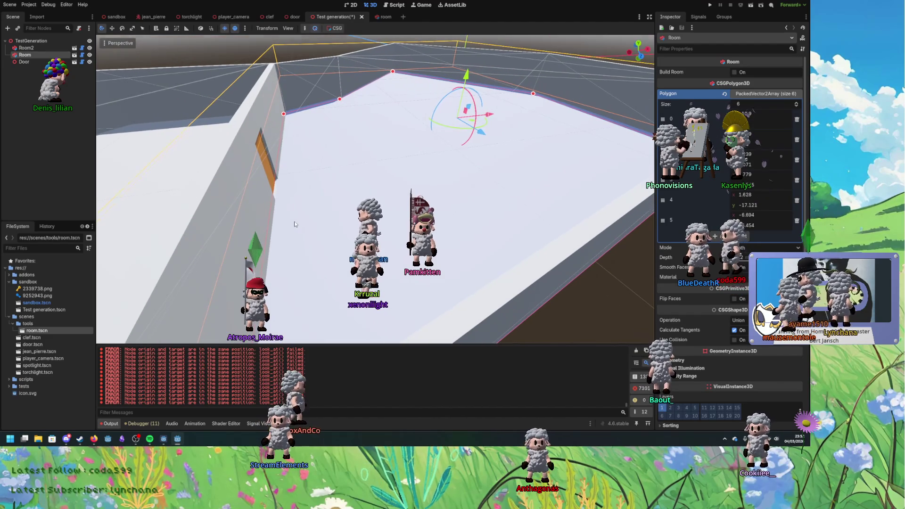
left_click(265, 175)
scroll(281, 208, "up", 3)
mouse_move(282, 208)
left_mouse_down()
mouse_move(321, 224)
mouse_move(207, 200)
mouse_move(189, 210)
left_mouse_up()
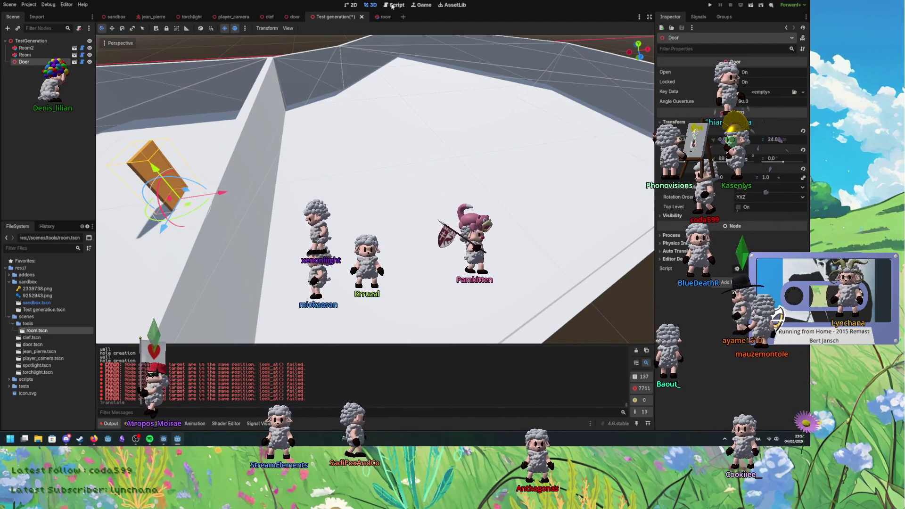
Step: Select lines 41–46 of door.gd and save the Test generation scene with the Door at z 26.036
left_click(394, 5)
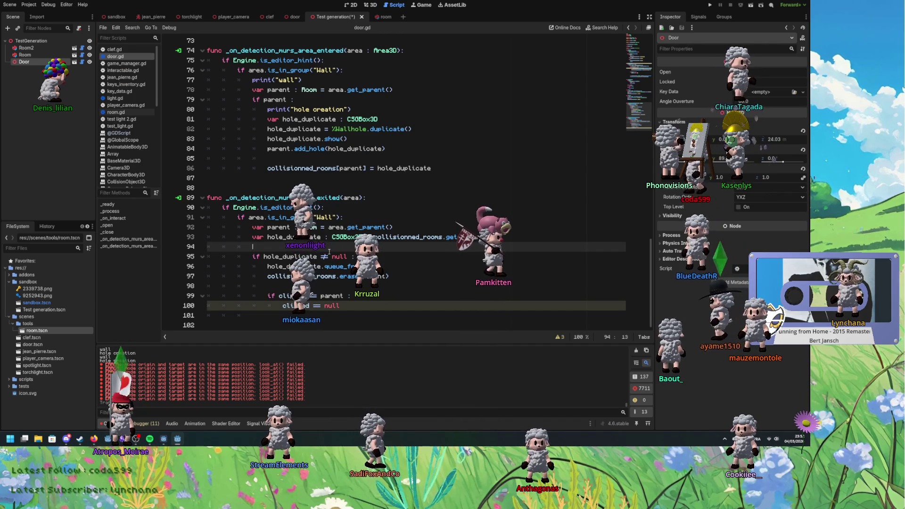
scroll(330, 248, "up", 14)
scroll(322, 256, "up", 2)
left_click_drag(257, 198, 319, 249)
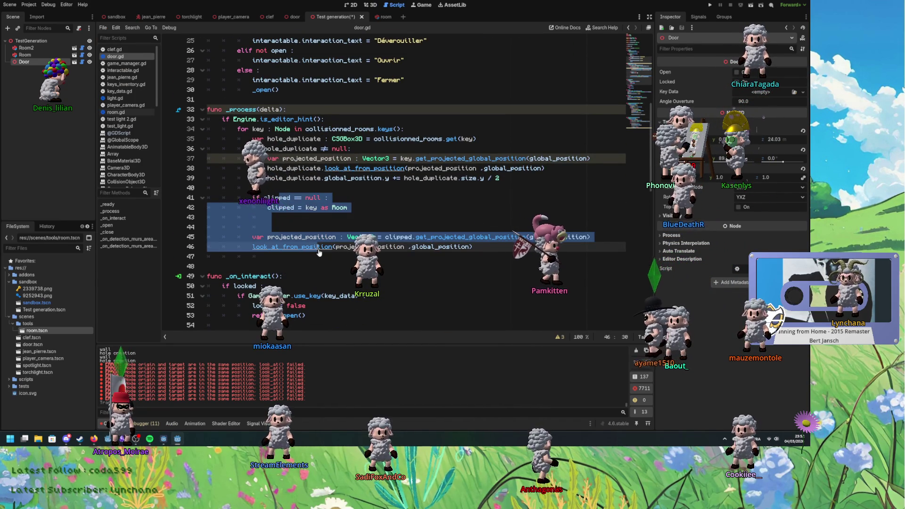
key("ctrl+s")
key("ctrl+F2")
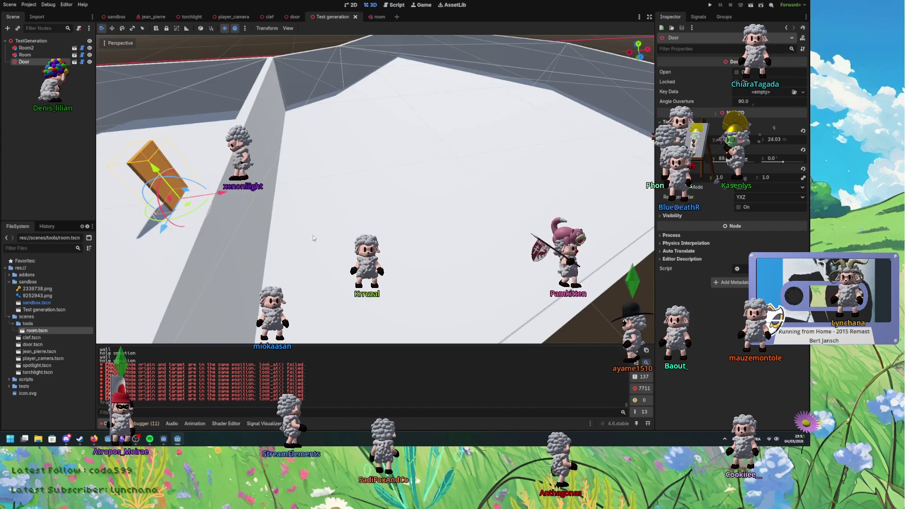
Step: Move the door to a new spot along the wall so a new hole is cut
key("g")
left_click(293, 216)
mouse_move(241, 201)
left_mouse_down()
mouse_move(325, 217)
mouse_move(221, 198)
mouse_move(252, 200)
mouse_move(237, 197)
mouse_move(259, 221)
left_mouse_up()
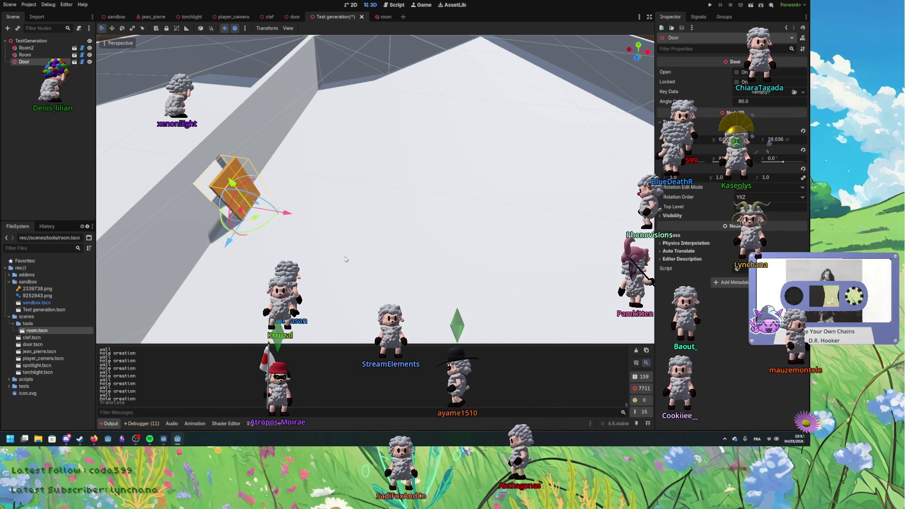
Step: Reopen door.gd, with its clipped-room alignment lines commented out in _process
left_click(352, 6)
left_click(370, 5)
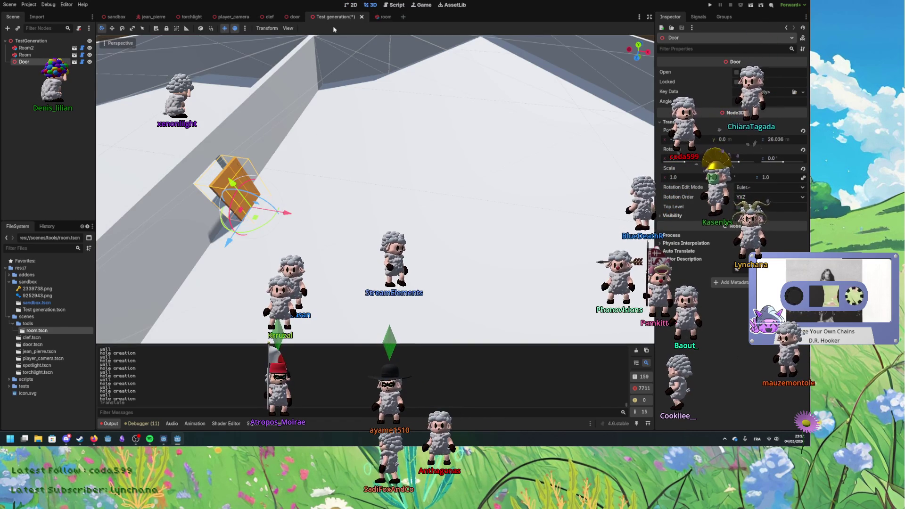
left_click(398, 7)
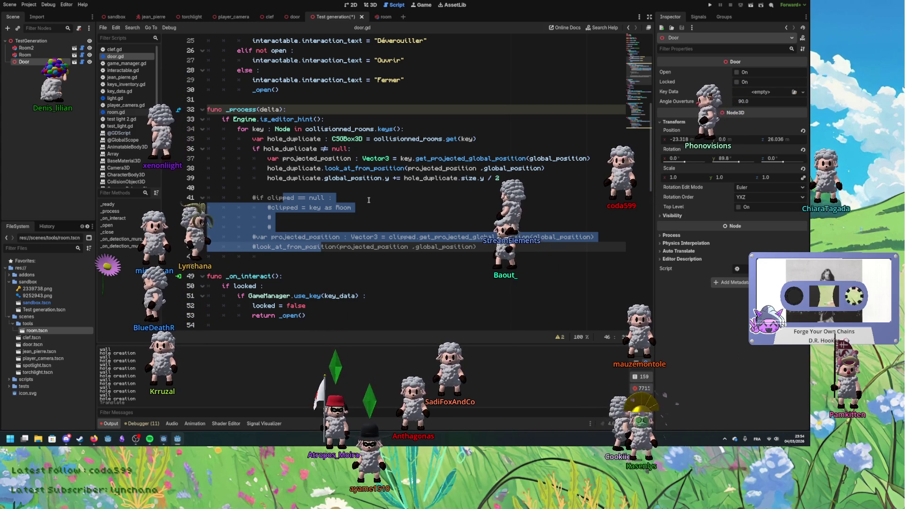
mouse_move(363, 158)
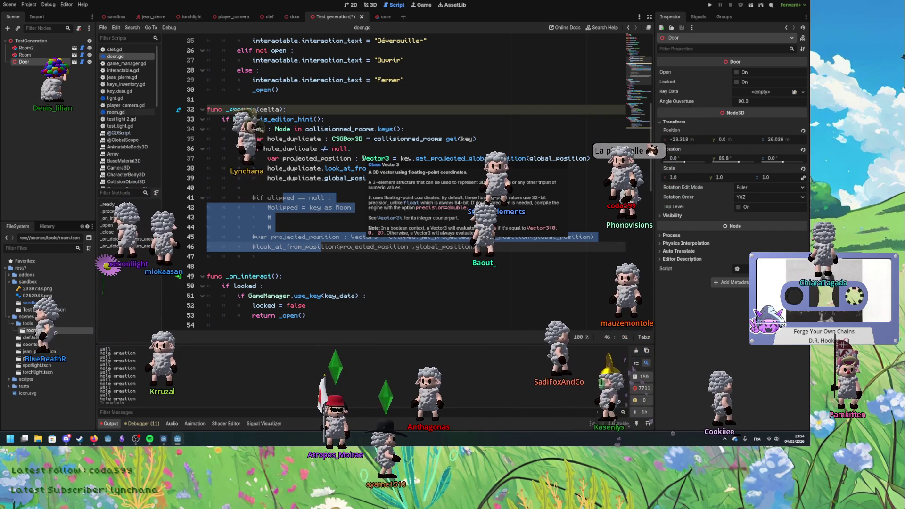
left_click(303, 181)
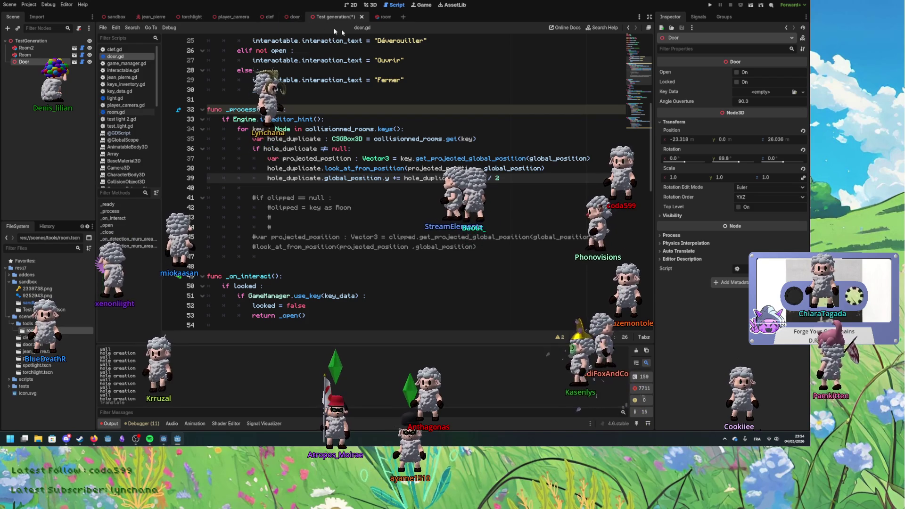
left_click(370, 4)
Step: Drag the door along the room's wall to about x -23.156, z 21.864, turned 89.8° on Y
mouse_move(276, 240)
left_mouse_down()
mouse_move(283, 212)
mouse_move(274, 185)
mouse_move(207, 132)
mouse_move(187, 89)
left_mouse_up()
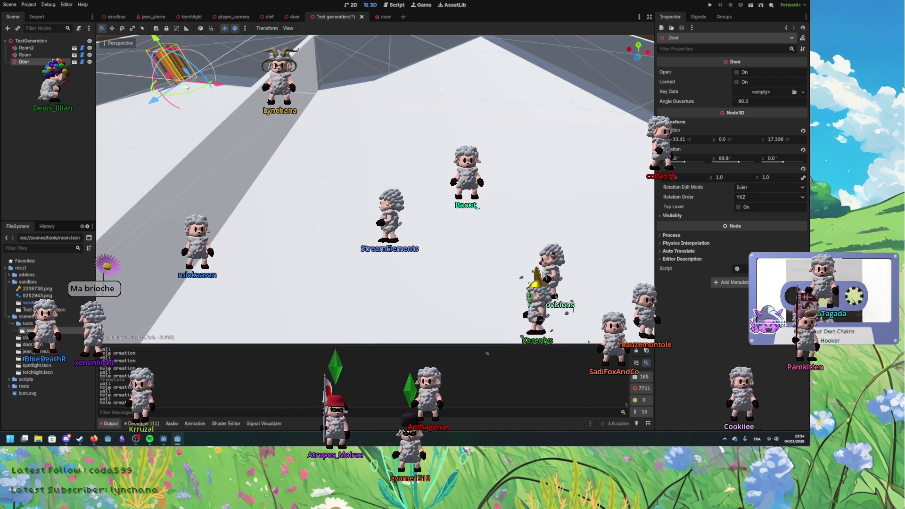
scroll(225, 148, "down", 3)
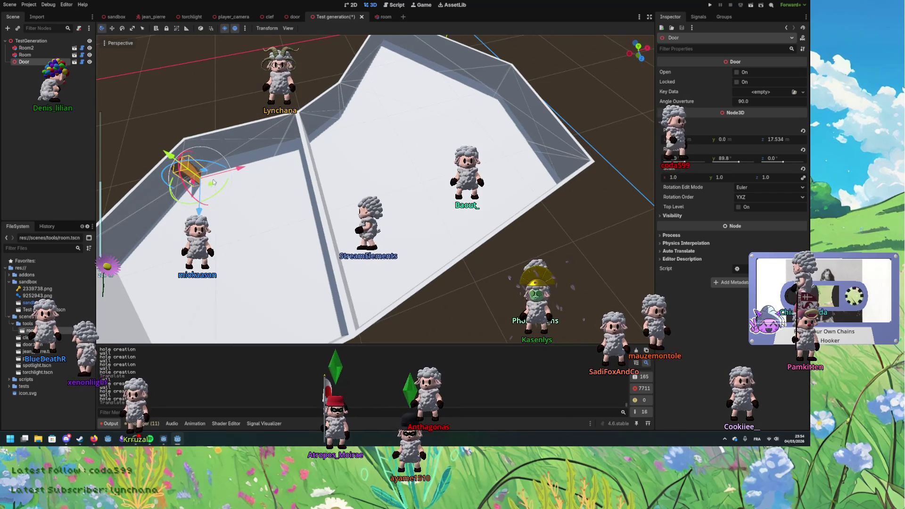
mouse_move(226, 148)
left_mouse_down()
mouse_move(260, 163)
mouse_move(273, 150)
mouse_move(338, 126)
mouse_move(315, 159)
mouse_move(346, 185)
mouse_move(297, 174)
left_mouse_up()
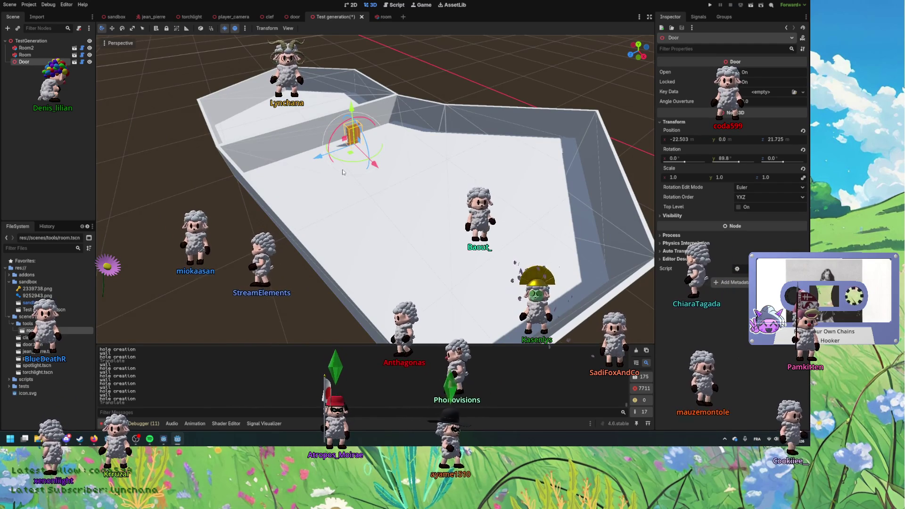
key("f")
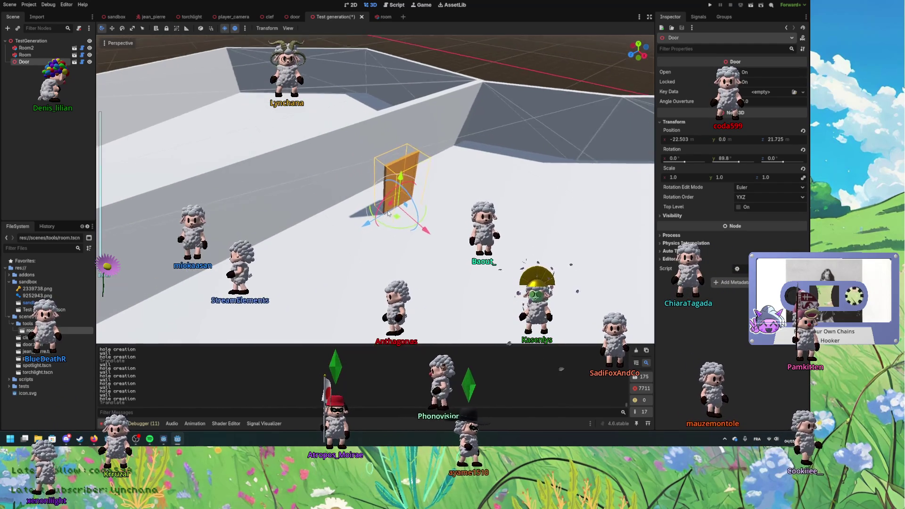
left_click(372, 226)
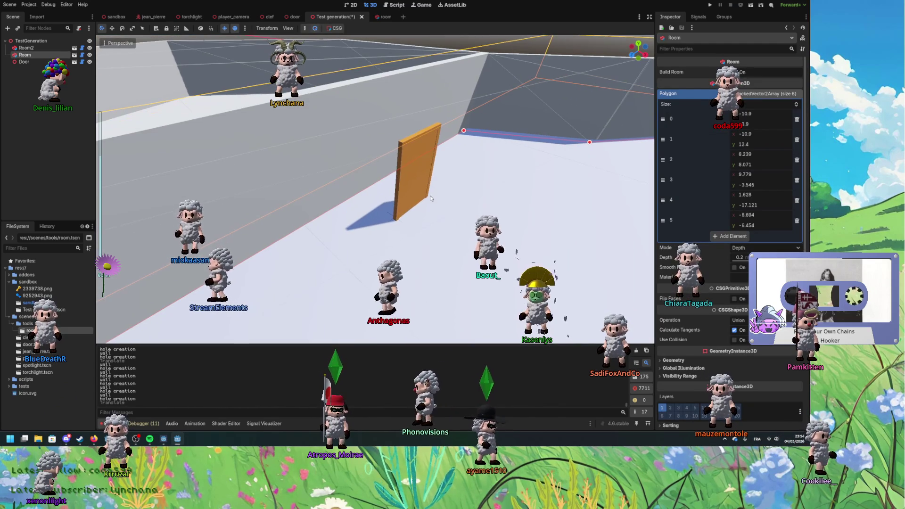
left_click(421, 203)
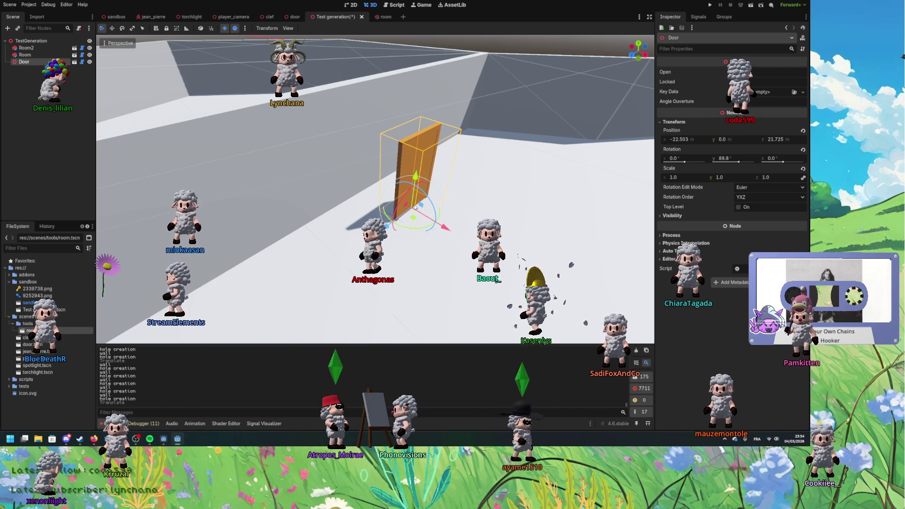
mouse_move(403, 204)
left_mouse_down()
mouse_move(385, 212)
mouse_move(395, 217)
mouse_move(387, 211)
left_mouse_up()
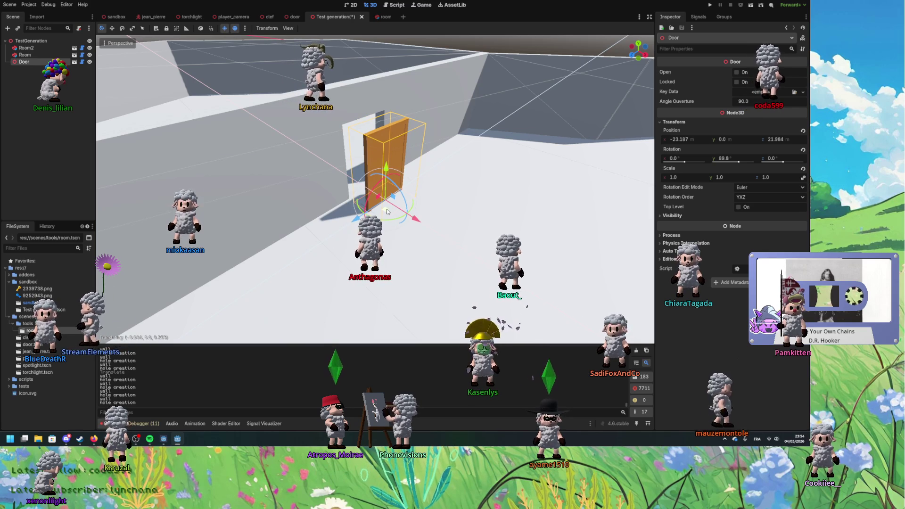
mouse_move(387, 211)
left_mouse_down()
mouse_move(403, 217)
mouse_move(388, 206)
mouse_move(410, 210)
mouse_move(390, 203)
left_mouse_up()
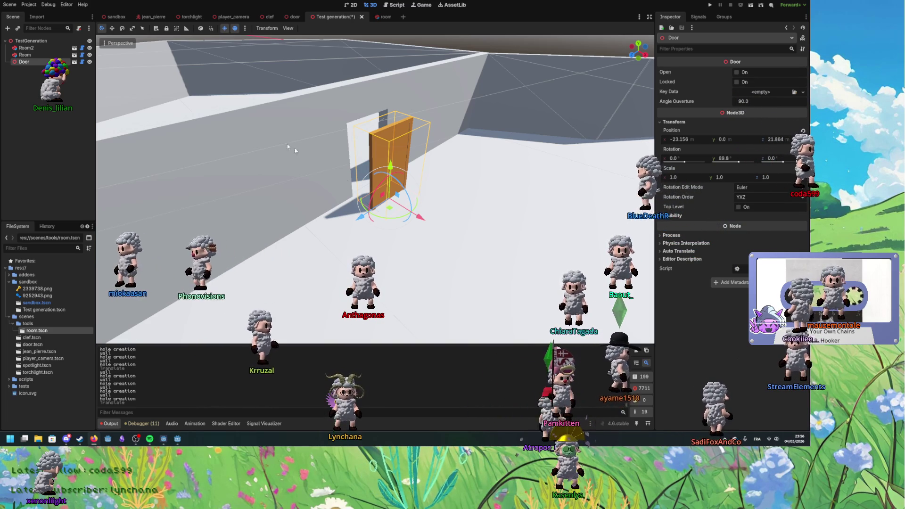
Step: In door.gd, clear line 47's stray indentation and paste the _notification function block below
left_click(395, 5)
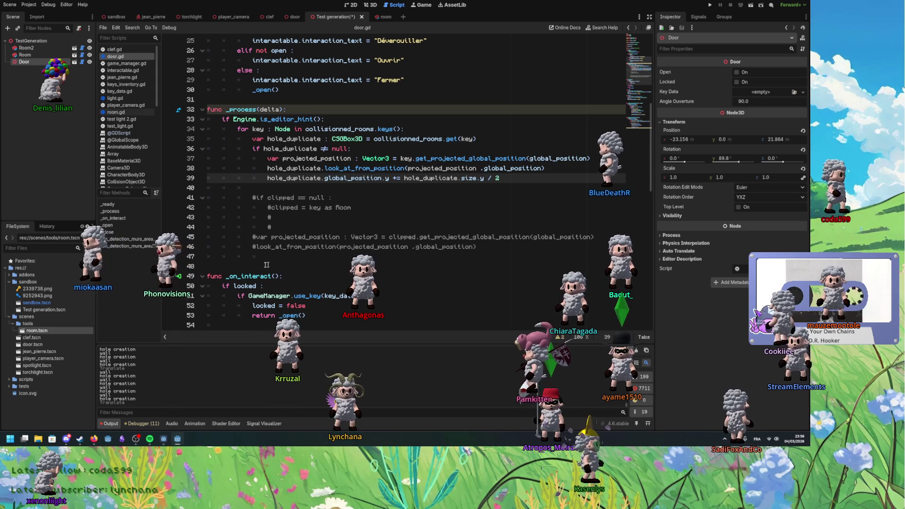
left_click_drag(271, 260, 206, 255)
left_click(282, 261)
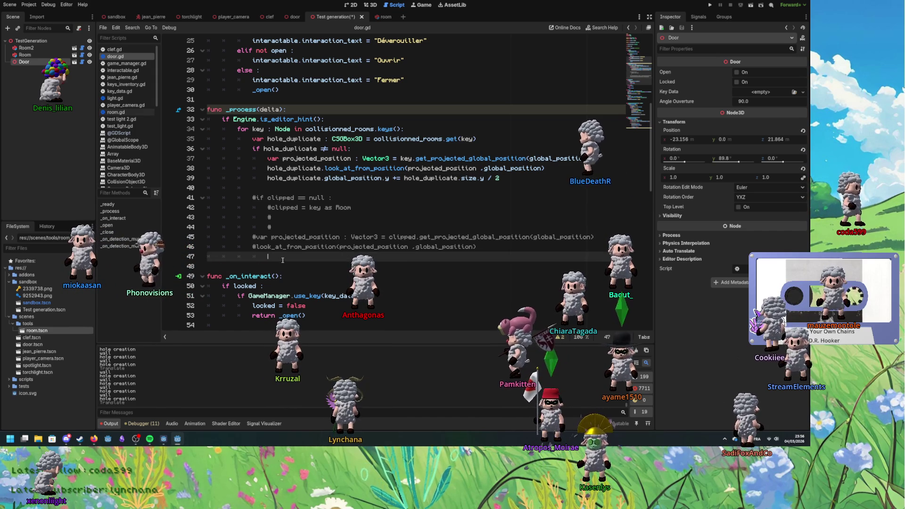
key("BackSpace")
key("BackSpace")
key("BackSpace")
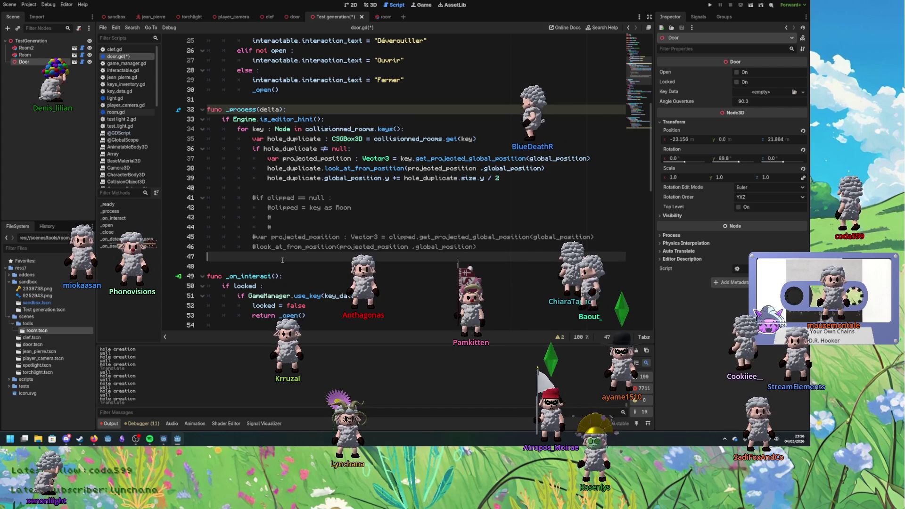
key("Return")
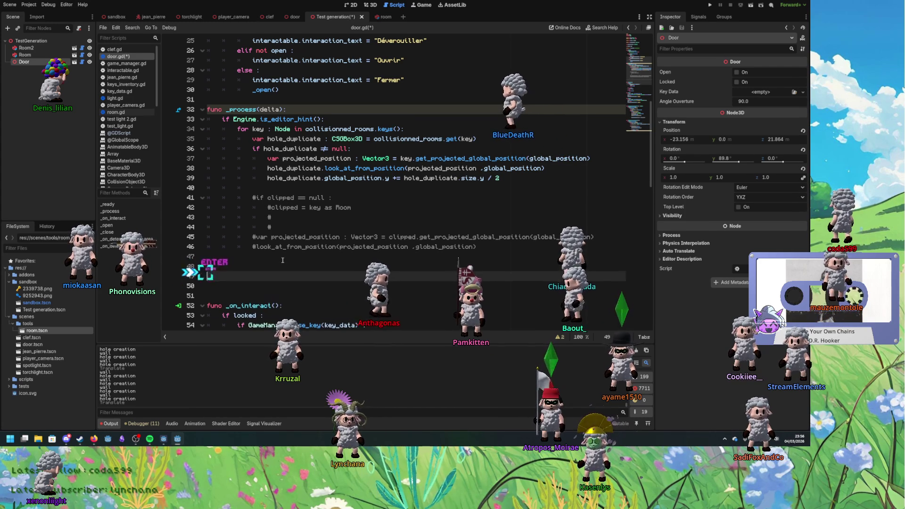
type("func _notification(what):     if not Engine.is_editor_hint():         return      if what == NOTIFICATION_TRANSFORM_CHANGED:         _on_transform_changed()")
Step: Replace the wrong indentation on lines 50–53 of the pasted block with tabs
scroll(282, 260, "down", 2)
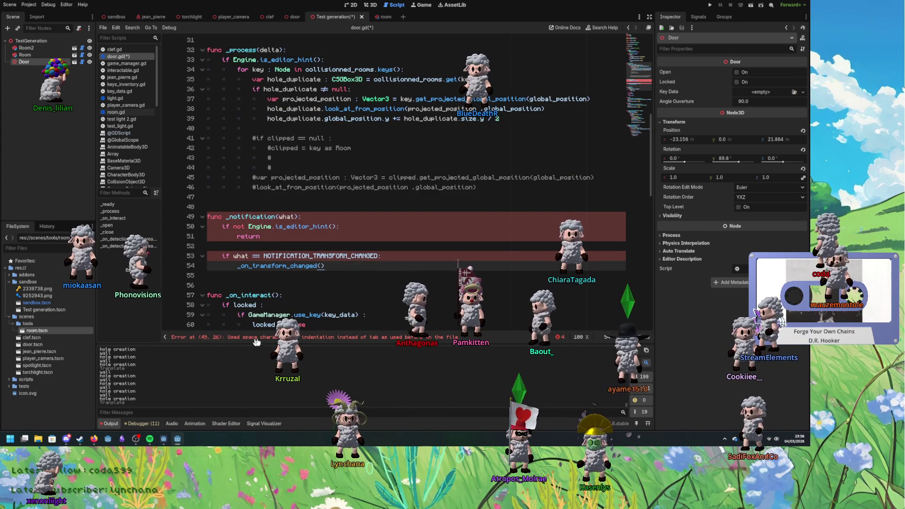
left_click(215, 226)
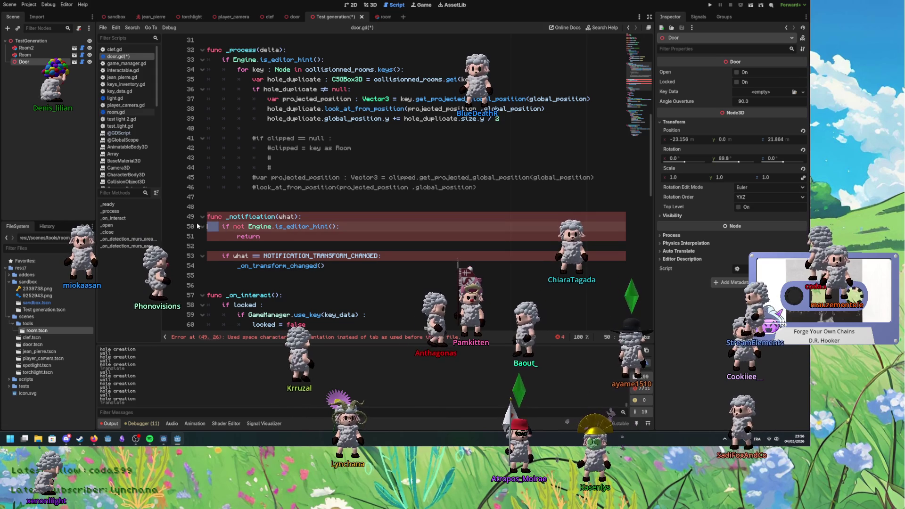
key("Delete")
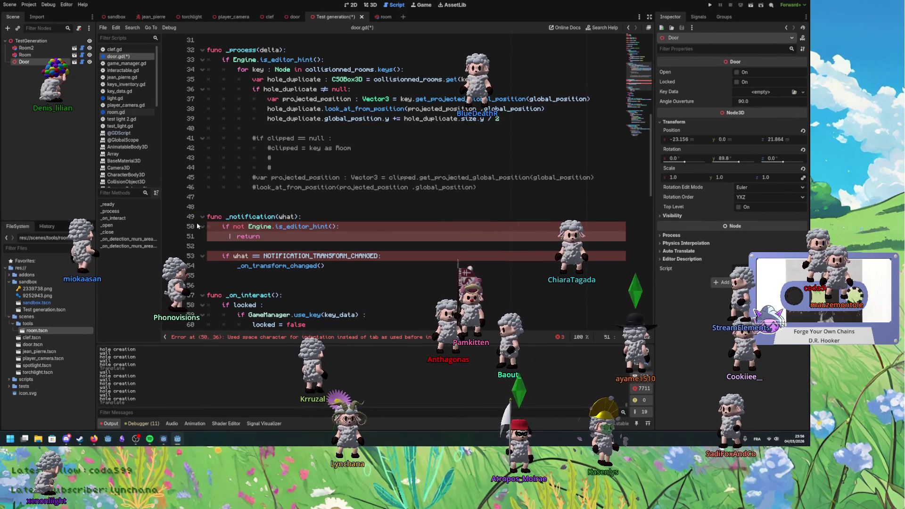
key("Tab")
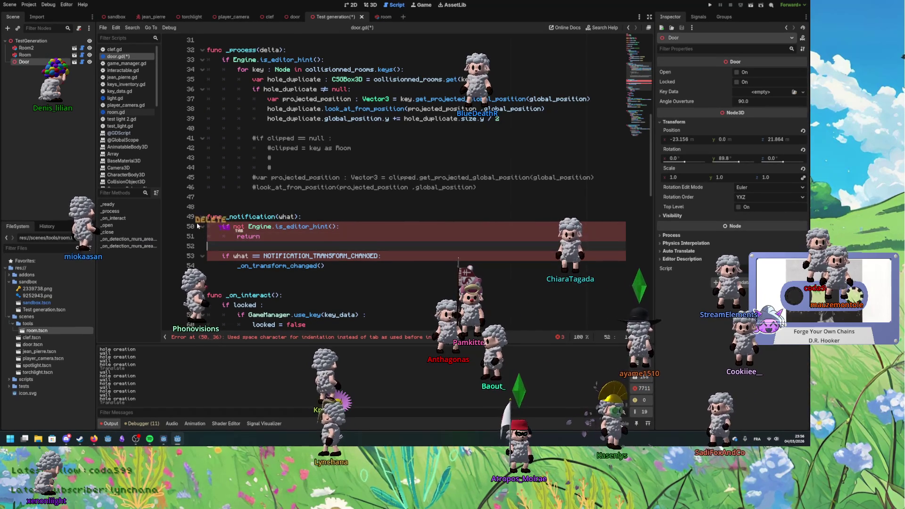
key("shift+Home")
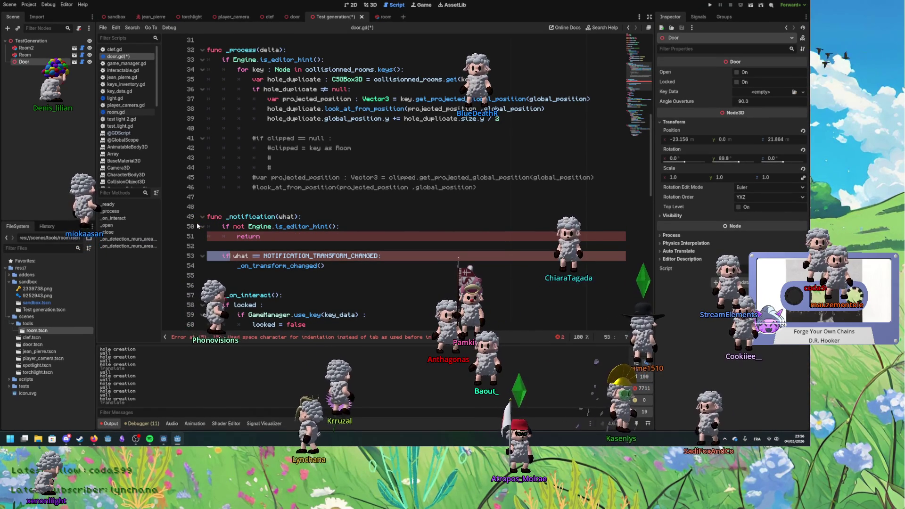
key("Delete")
key("Tab")
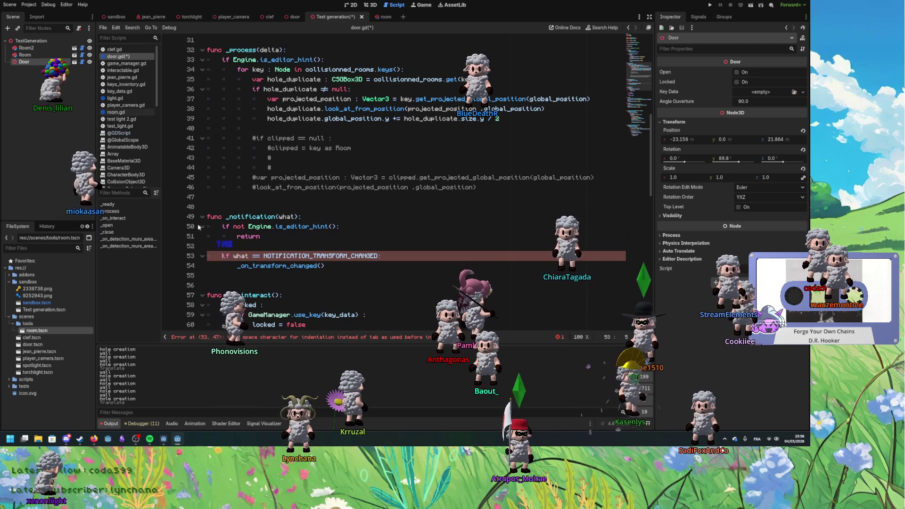
left_click(399, 256)
double_click(356, 258)
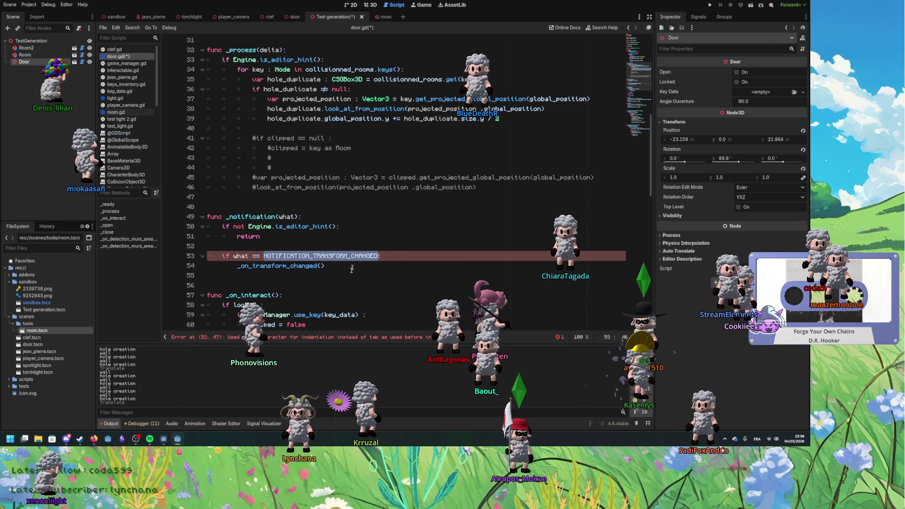
Step: Delete the empty line after return and indent the NOTIFICATION_TRANSFORM_CHANGED check into the function body
left_click_drag(222, 256, 206, 256)
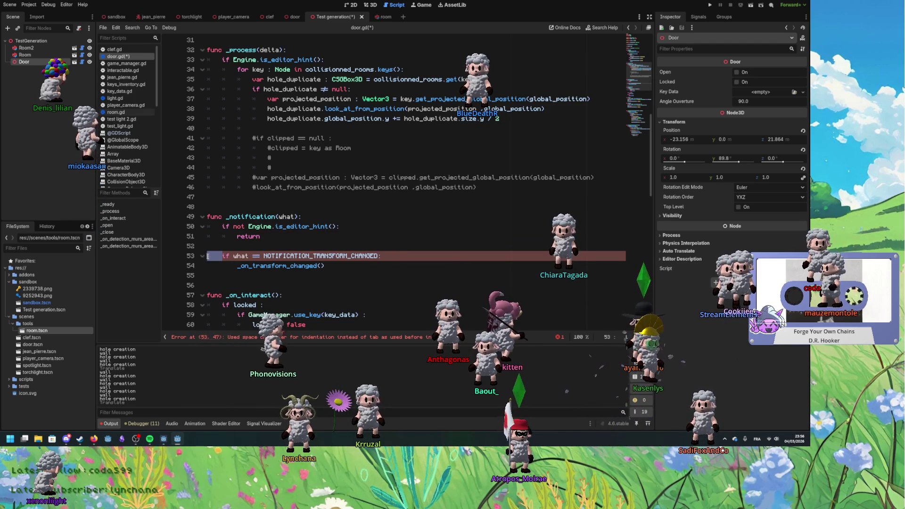
left_click(237, 243)
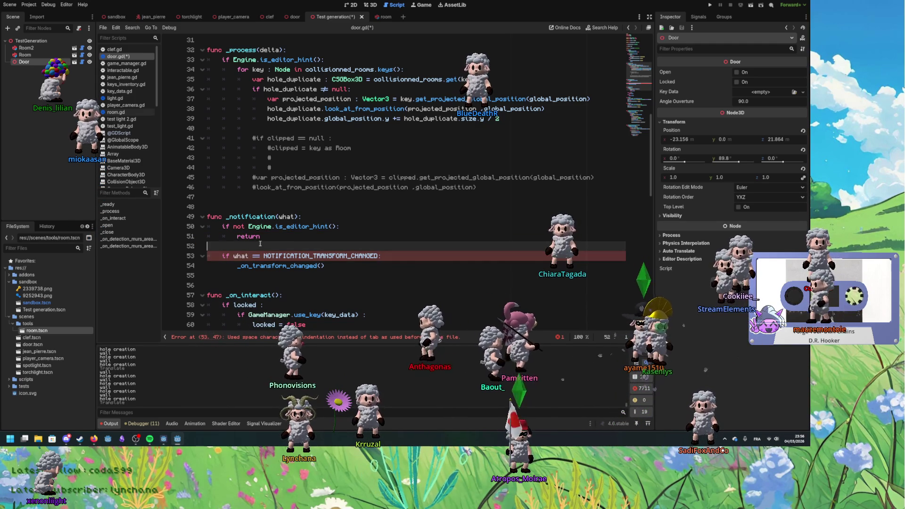
key("BackSpace")
key("Right")
key("Delete")
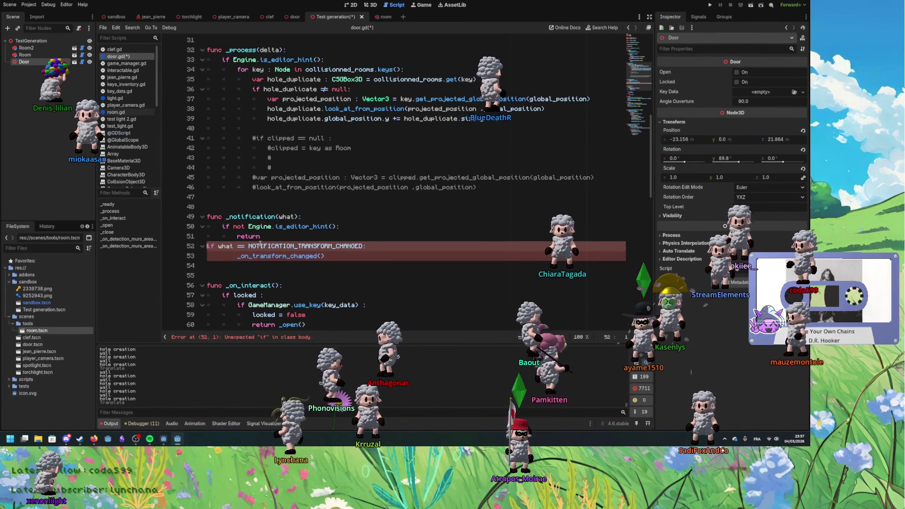
key("Tab")
Step: Indent the _on_transform_changed() call two levels, nested under the if
key("shift+End")
key("End")
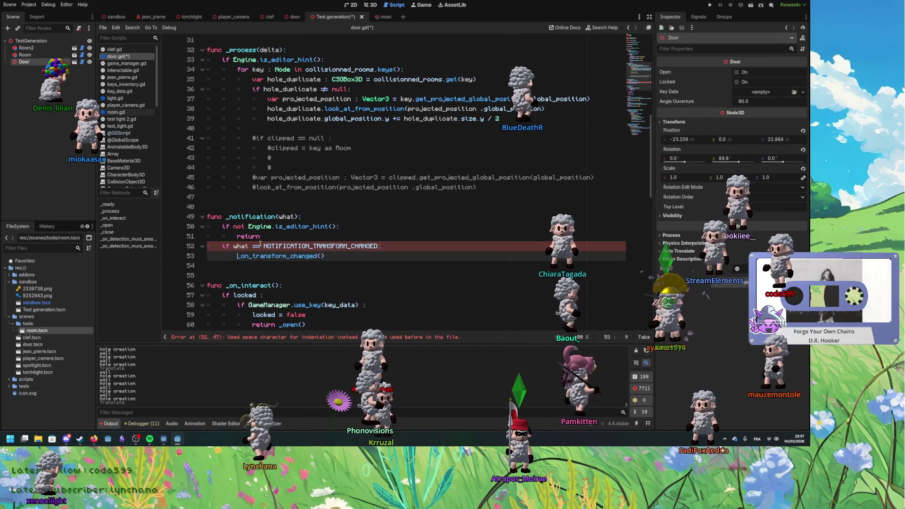
key("Home")
key("shift+Home")
key("BackSpace")
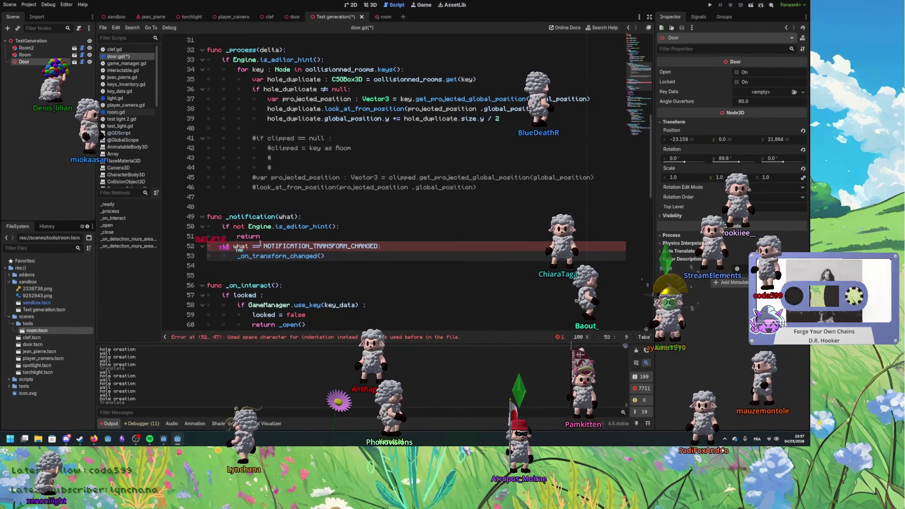
key("Tab")
key("Tab")
double_click(265, 257)
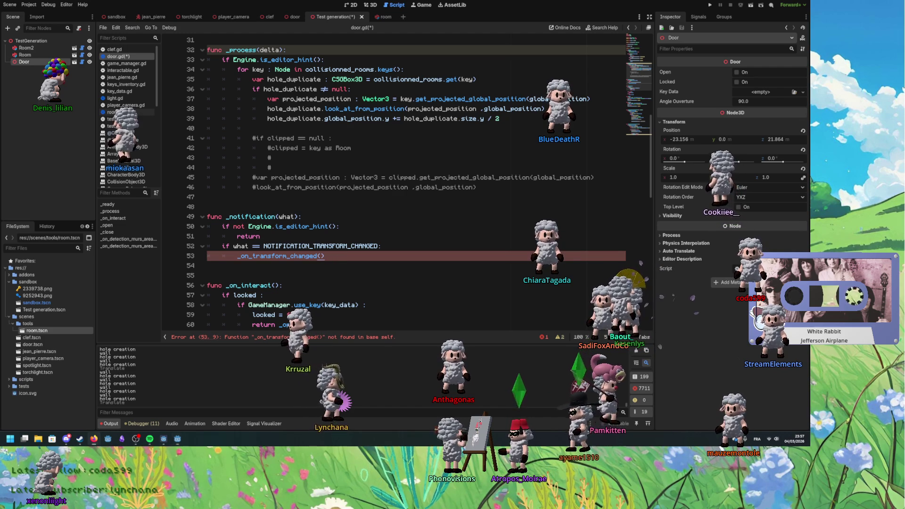
Step: Replace the _on_transform_changed() call with _moving = true and _time_since_change = 0.0
left_click(342, 247)
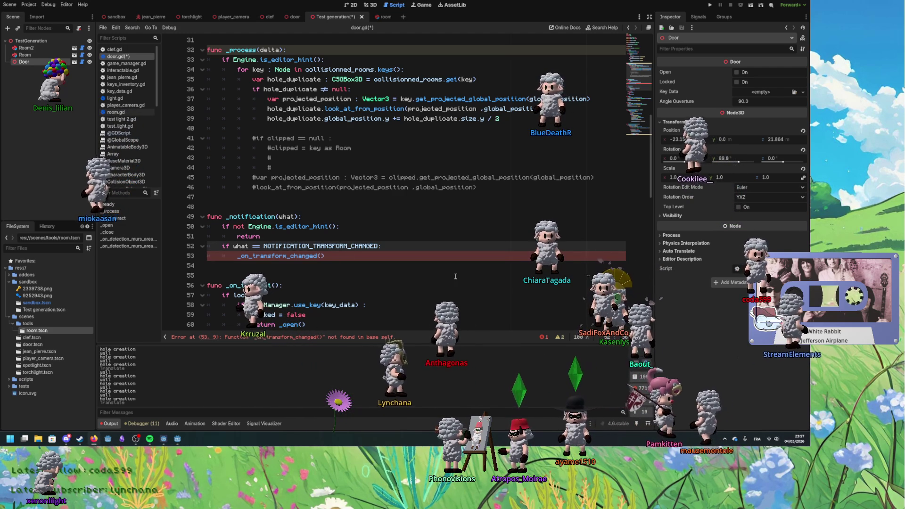
double_click(278, 256)
type("_moving = true")
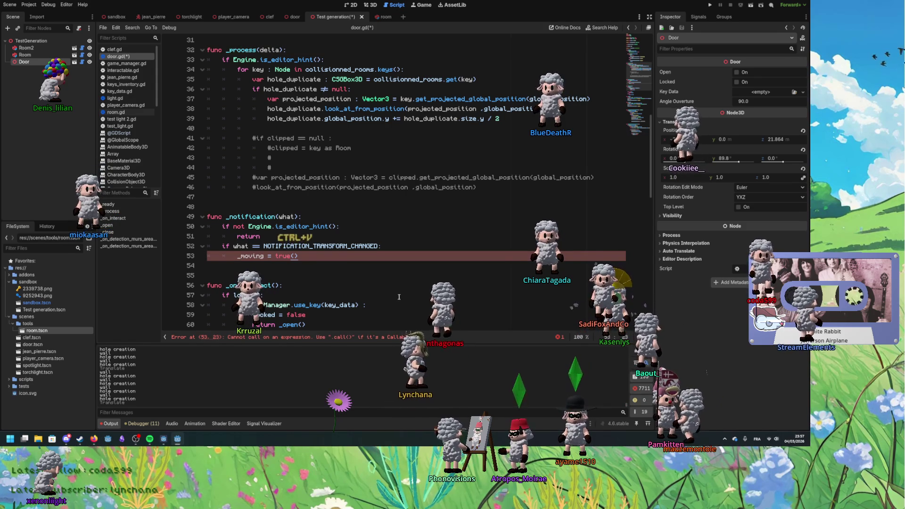
key("Delete")
key("Delete")
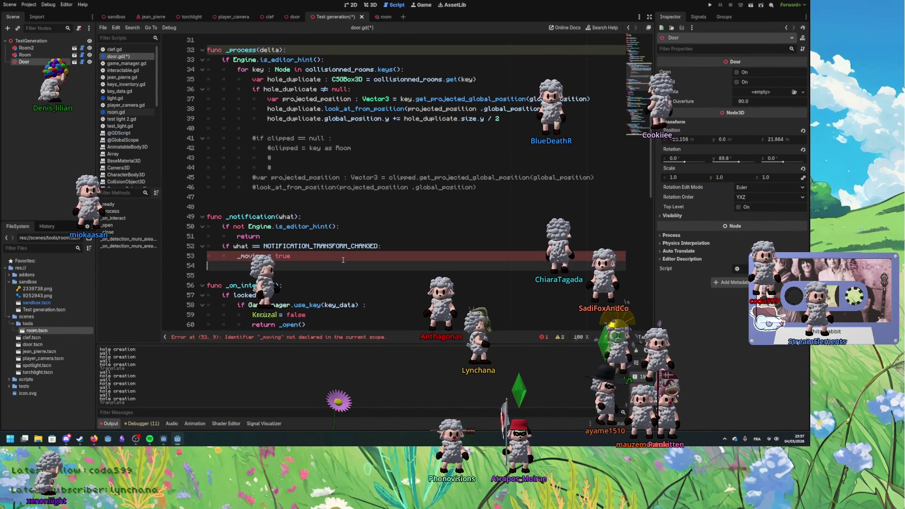
type("_time_since_change = 0.0")
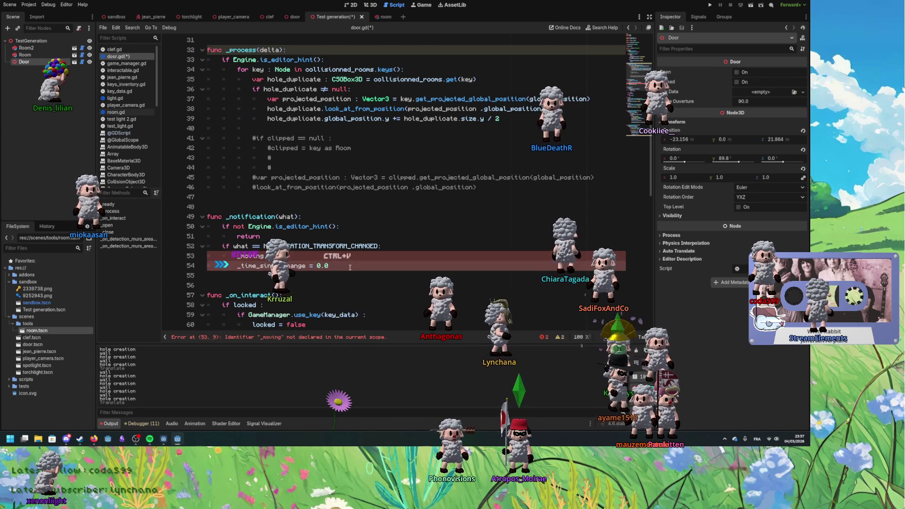
Step: Declare a class-level _moving : bool variable at the top of door.gd
double_click(257, 216)
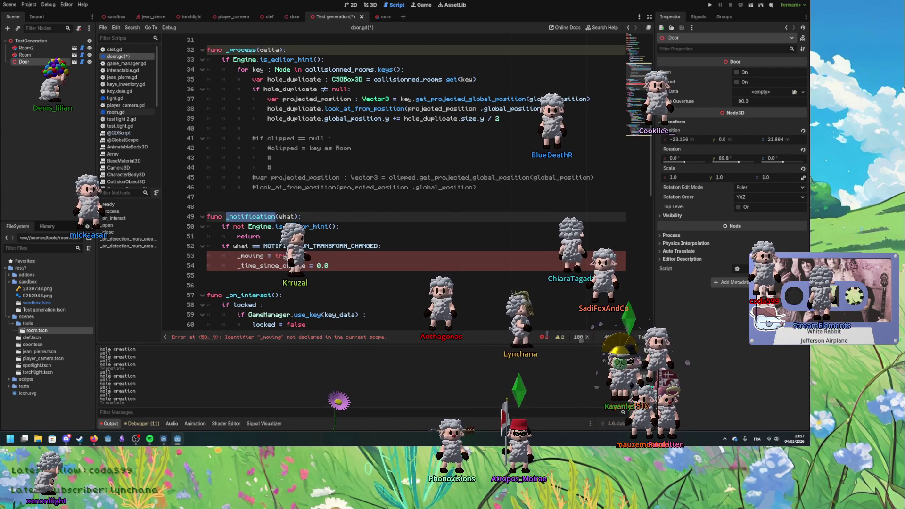
scroll(298, 284, "up", 1)
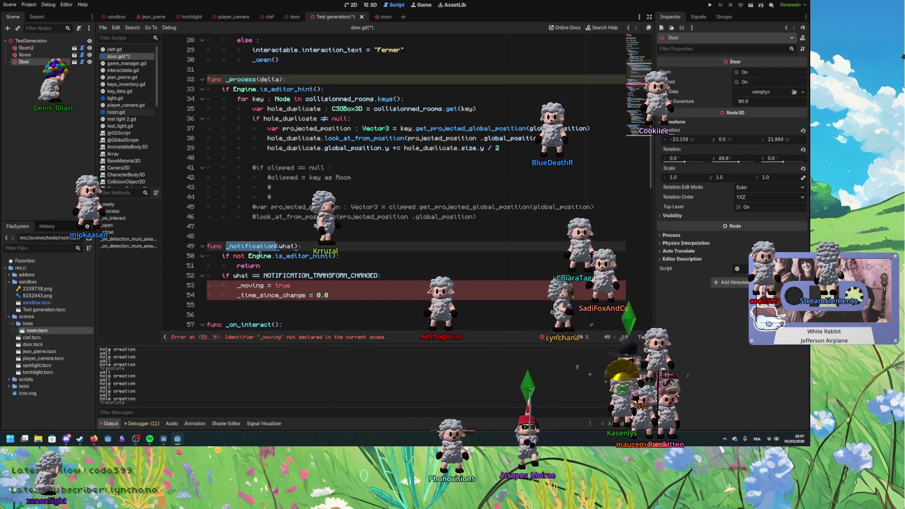
mouse_move(259, 257)
left_click(259, 277)
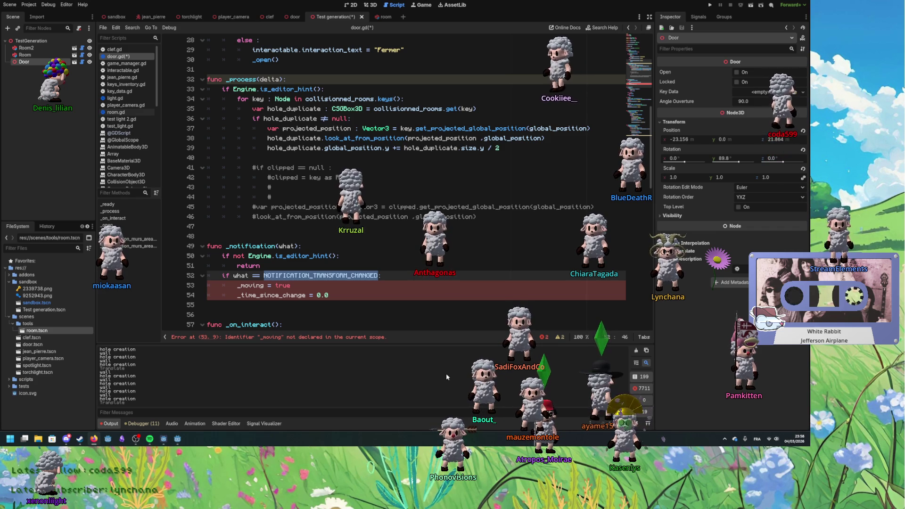
double_click(288, 246)
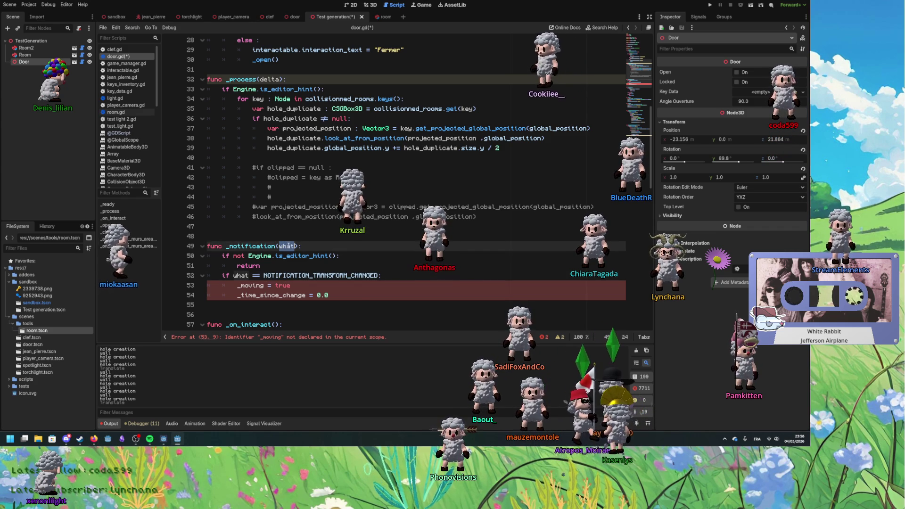
scroll(287, 174, "up", 9)
type("_moving : bool")
scroll(283, 189, "down", 15)
scroll(271, 199, "up", 2)
double_click(272, 166)
key("ctrl+c")
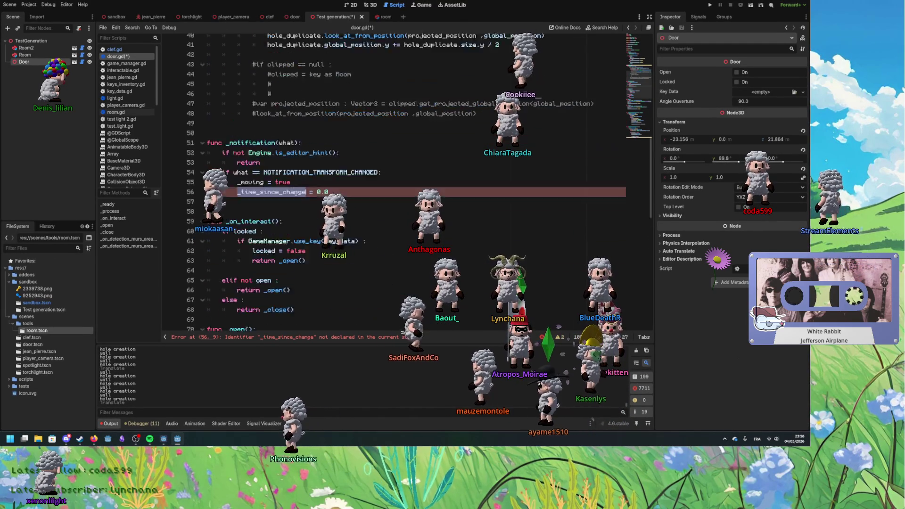
Step: Add var _time_since_change : float = 0.0 on a new line under _moving
scroll(292, 191, "up", 14)
left_click(285, 188)
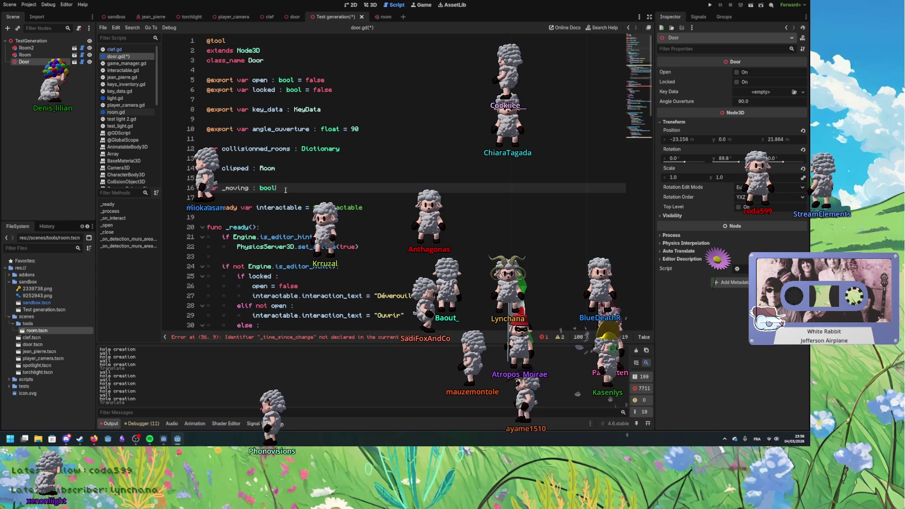
key("Return")
type("var")
key("ctrl+v")
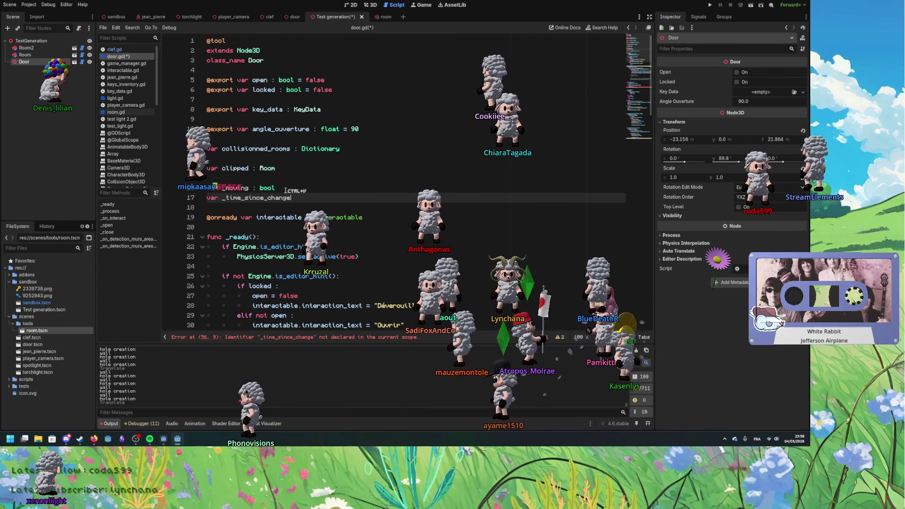
type(": float")
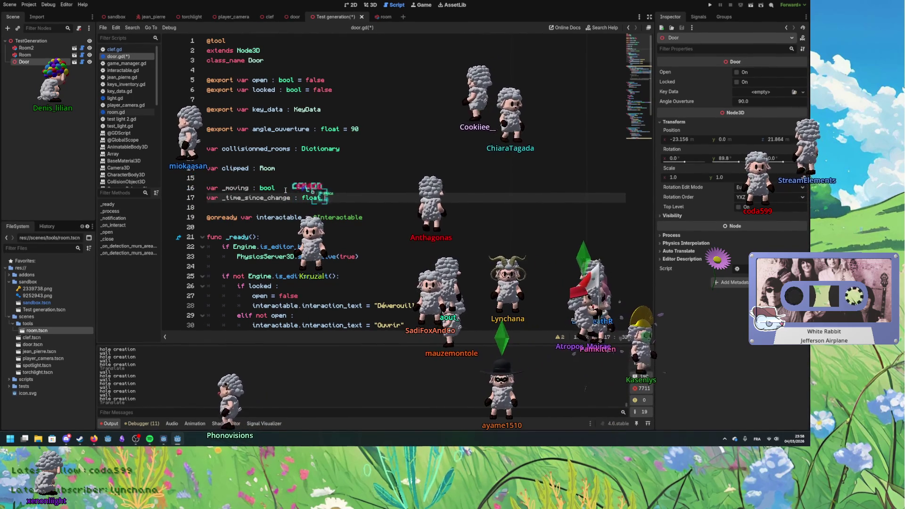
type(" = 0.0")
Step: Review the _moving and _time_since_change declarations and locate the editor branch in _process
left_click(288, 189)
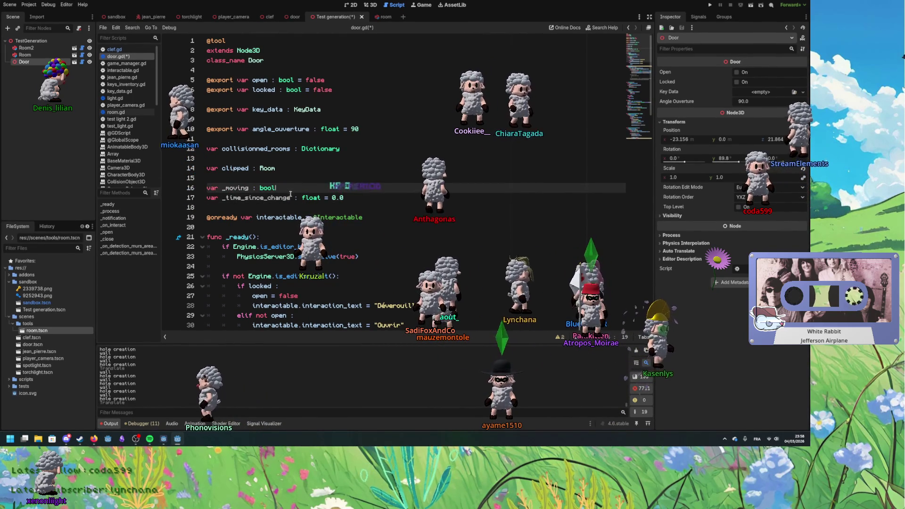
scroll(370, 250, "down", 3)
scroll(369, 250, "down", 2)
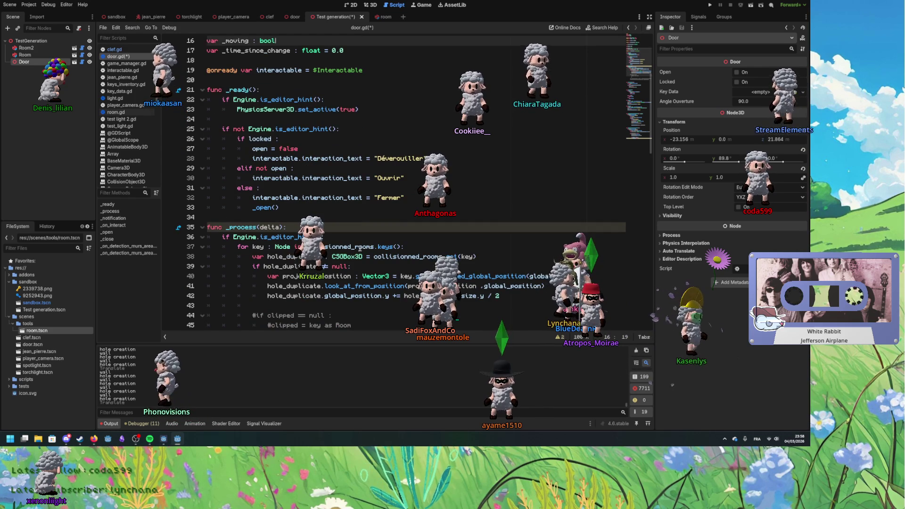
scroll(365, 247, "up", 3)
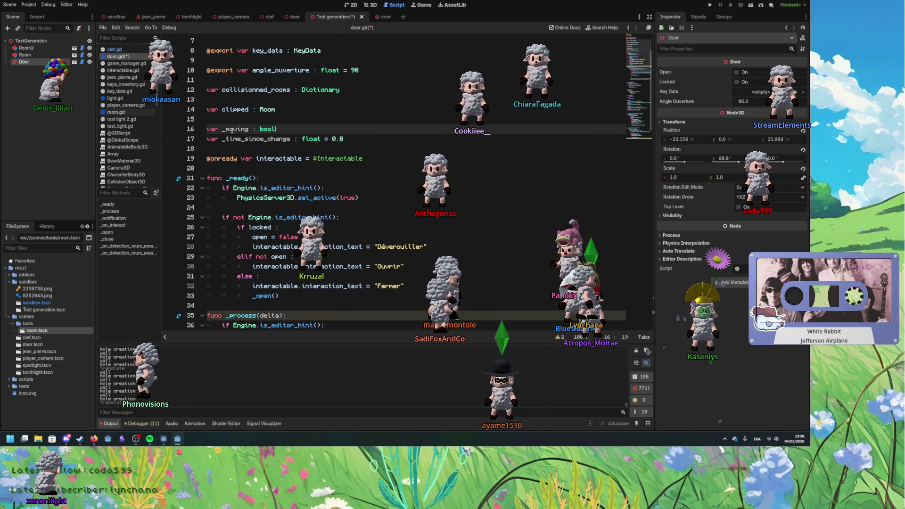
double_click(231, 137)
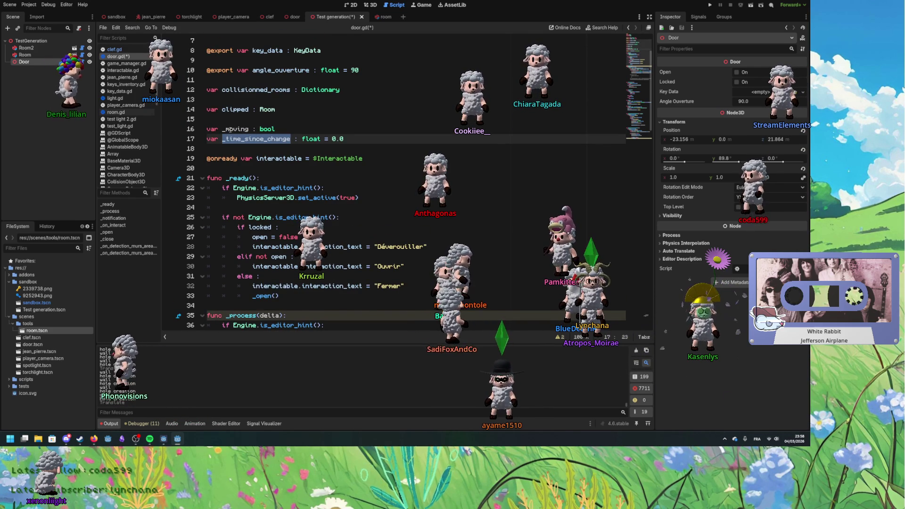
double_click(228, 128)
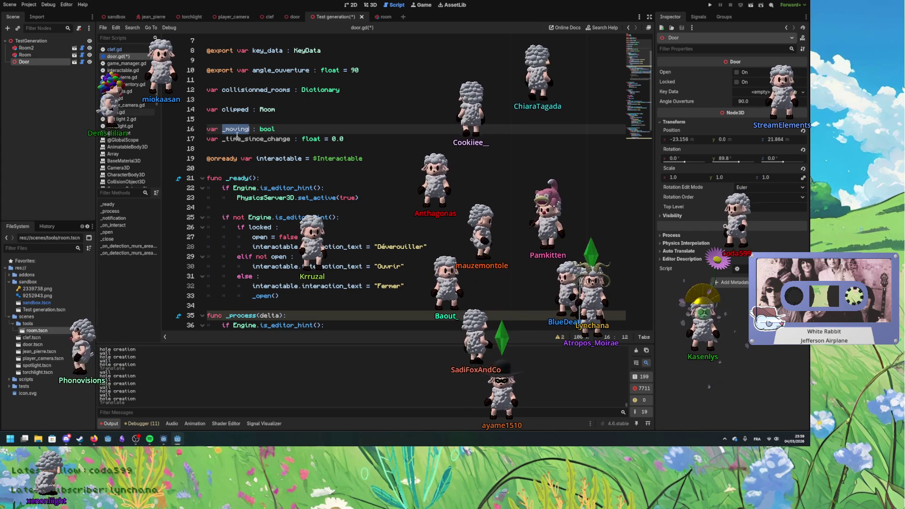
scroll(275, 192, "down", 5)
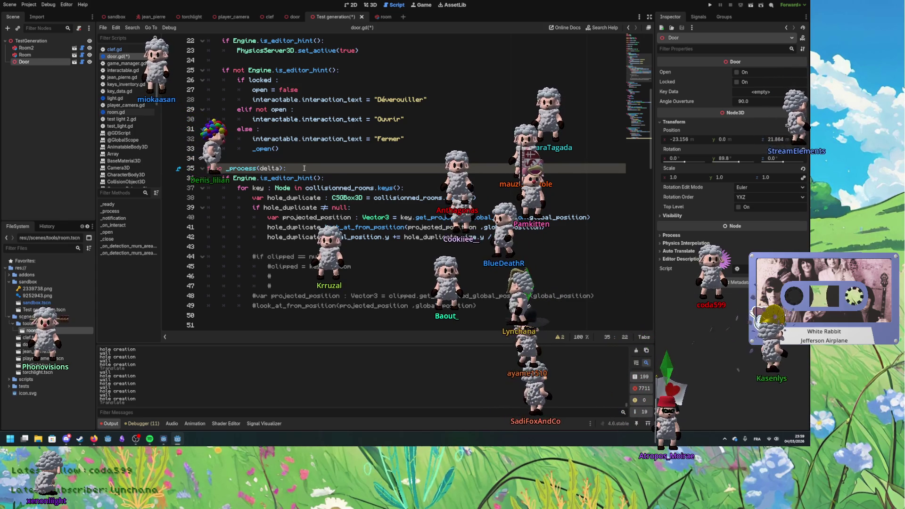
left_click(349, 182)
Step: Insert if not _moving : as the first line of the Engine.is_editor_hint() branch
key("Return")
key("Return")
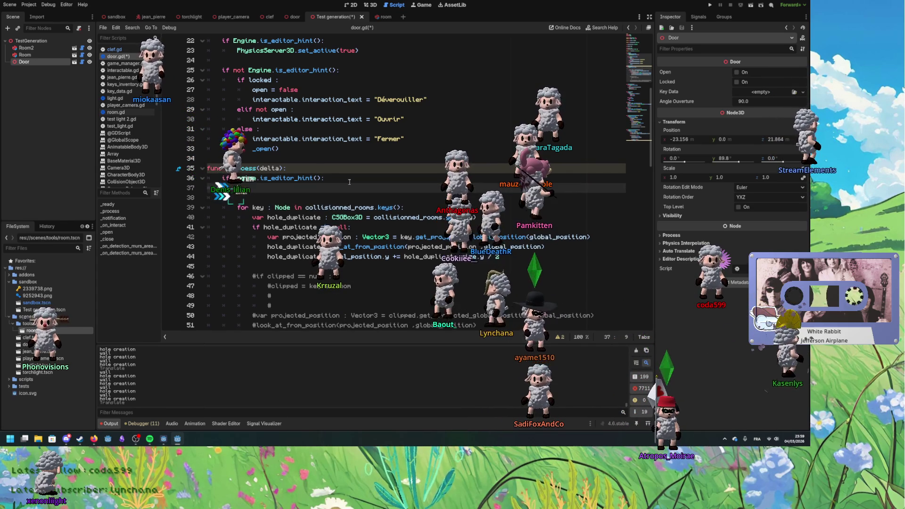
type("if")
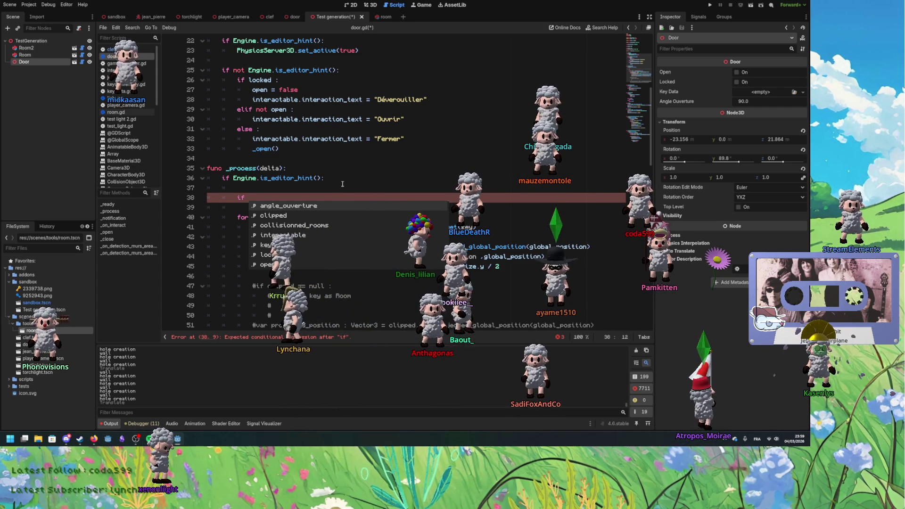
type("not")
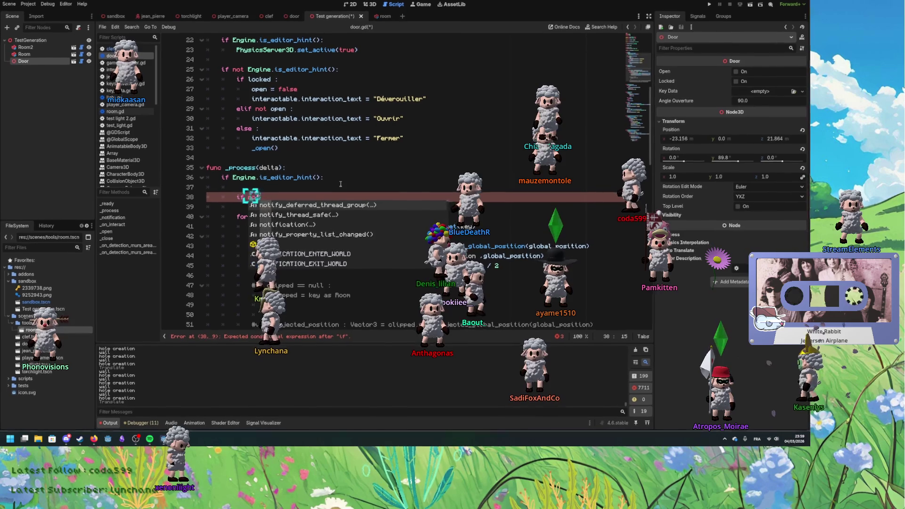
type(" _moving")
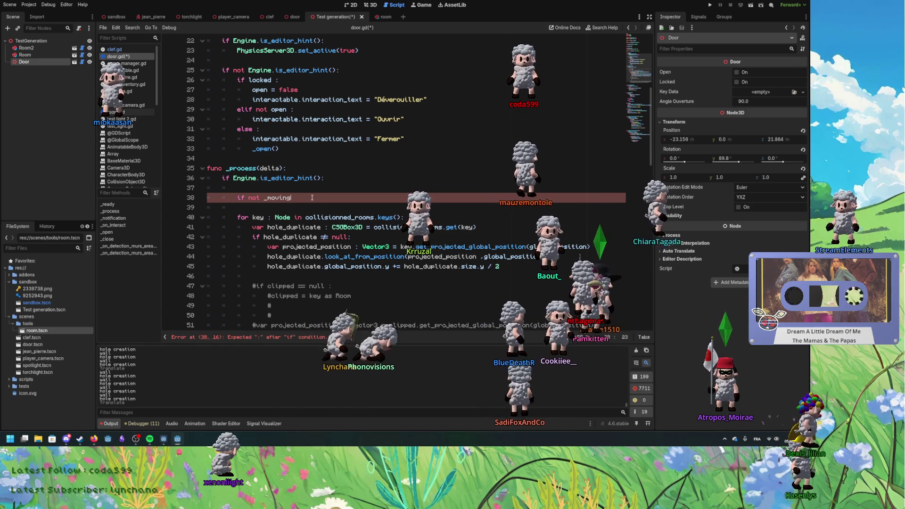
type(" :")
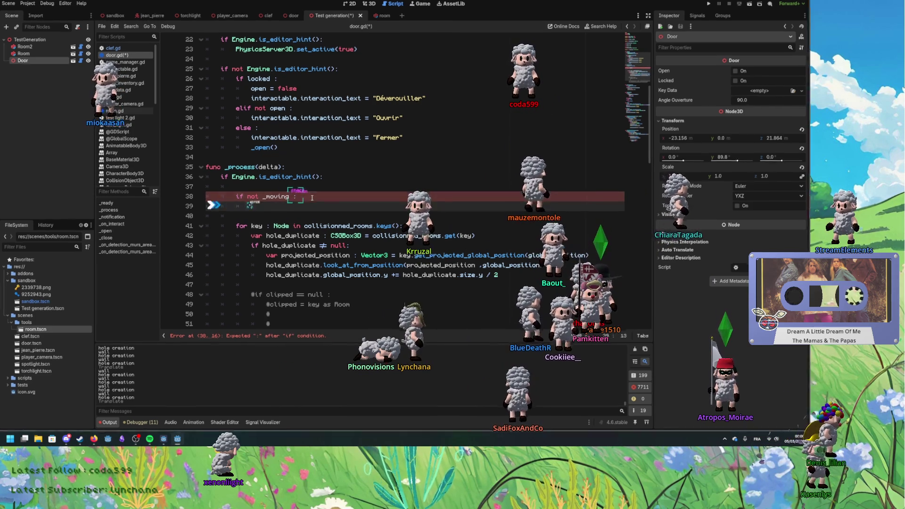
scroll(311, 203, "up", 5)
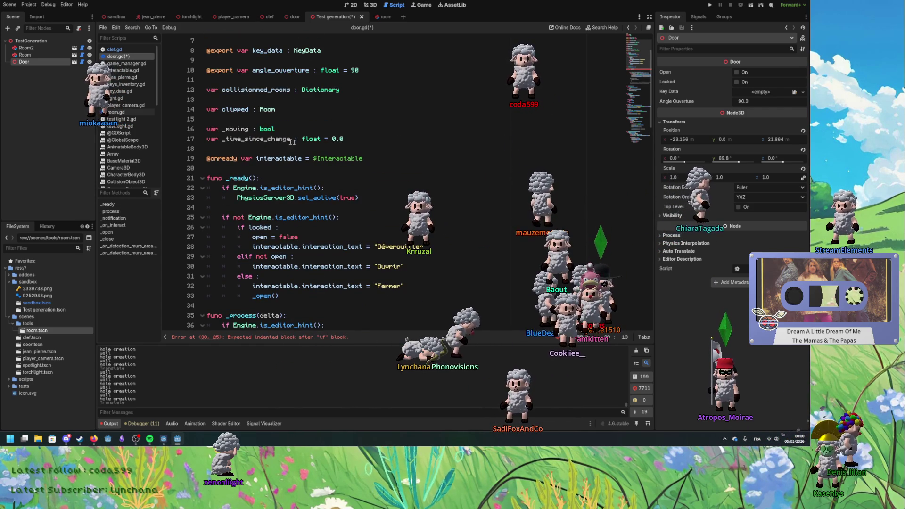
scroll(250, 139, "down", 5)
Step: Under if not _moving :, add _time_since_change += delta to accumulate elapsed time
key("Return")
type("_time_since_change")
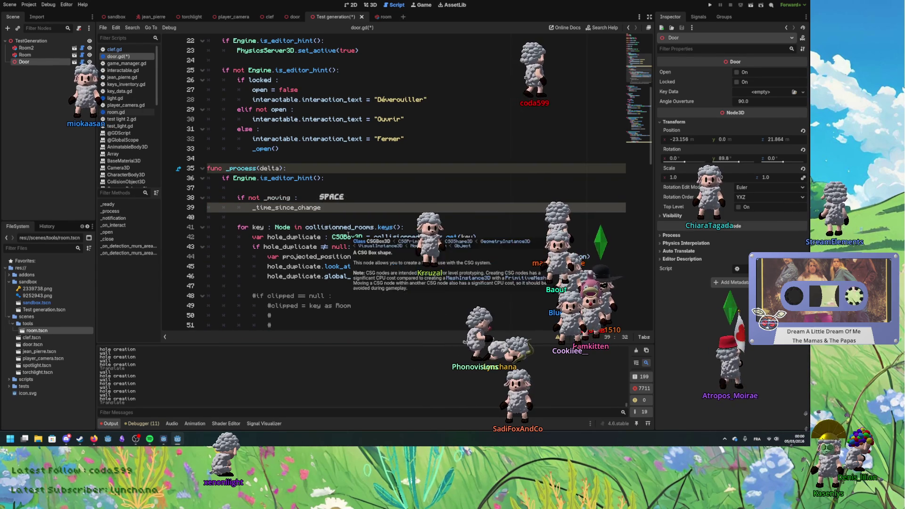
type(" += delta")
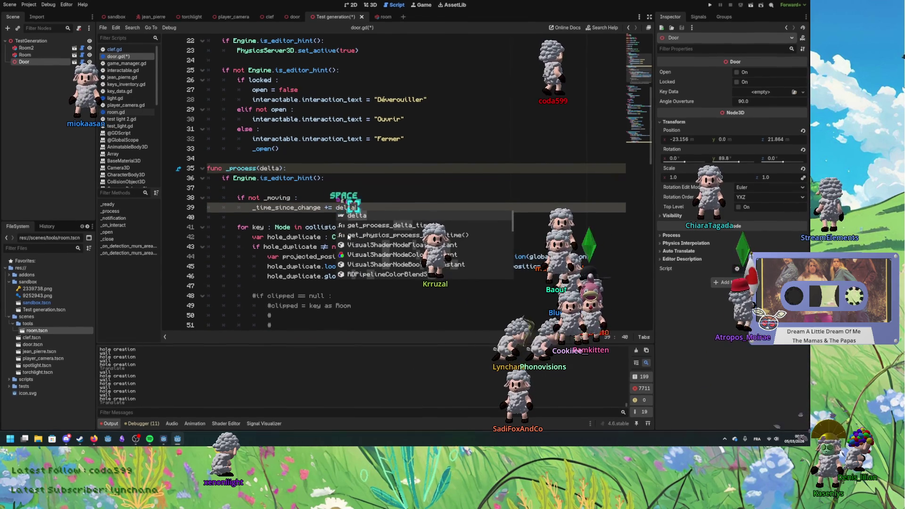
key("Escape")
double_click(287, 207)
key("ctrl+c")
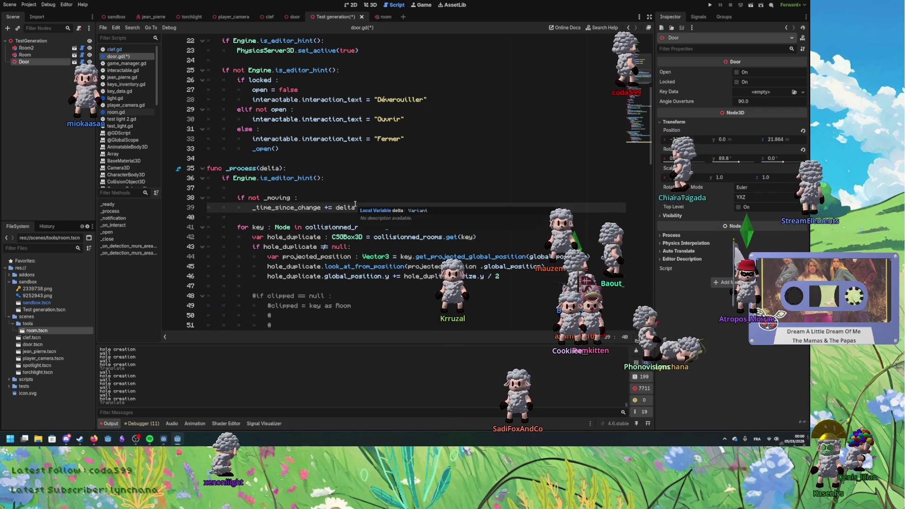
left_click(333, 206)
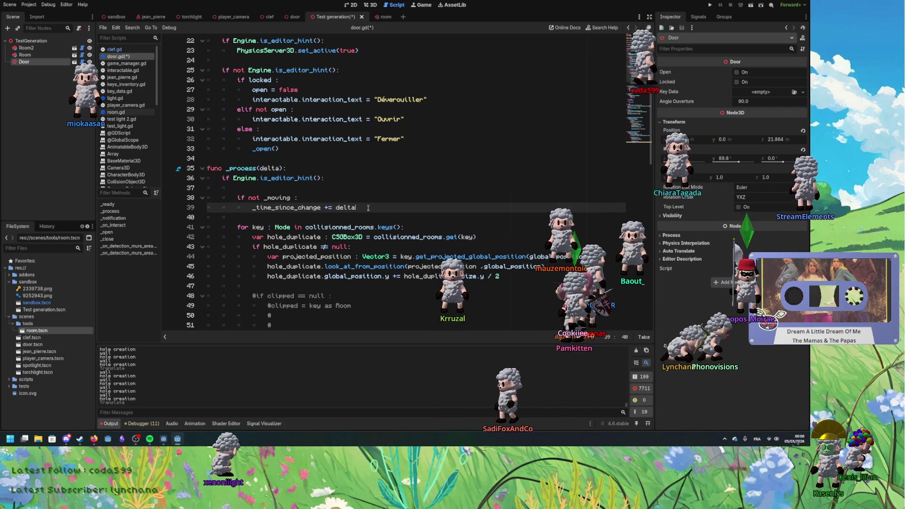
scroll(368, 207, "down", 3)
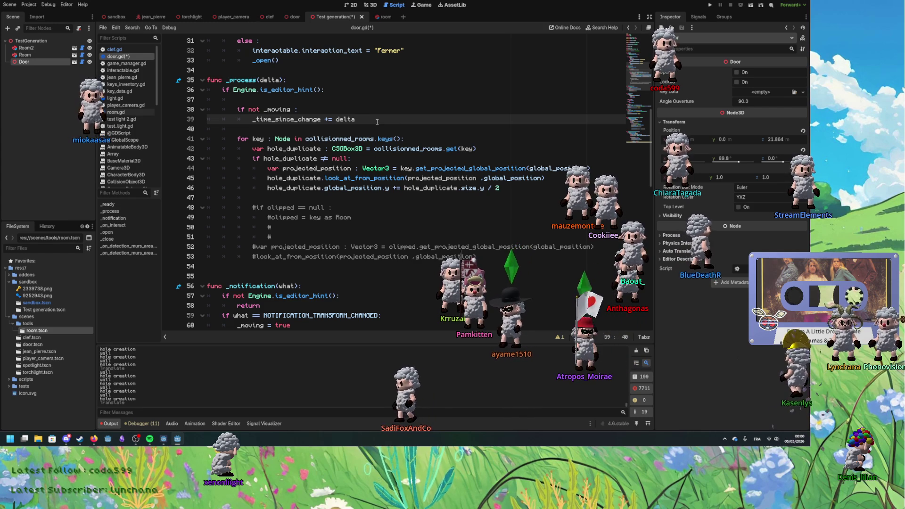
key("Return")
key("BackSpace")
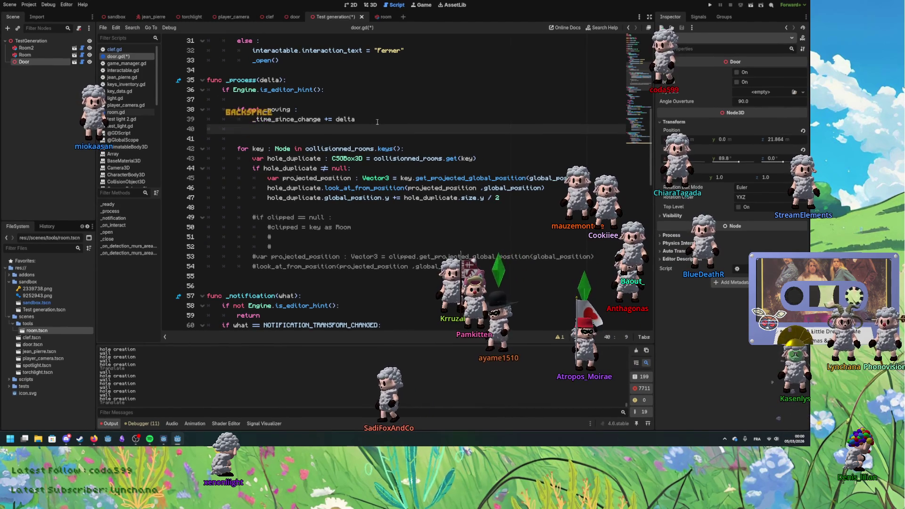
key("BackSpace")
key("BackSpace")
key("BackSpace")
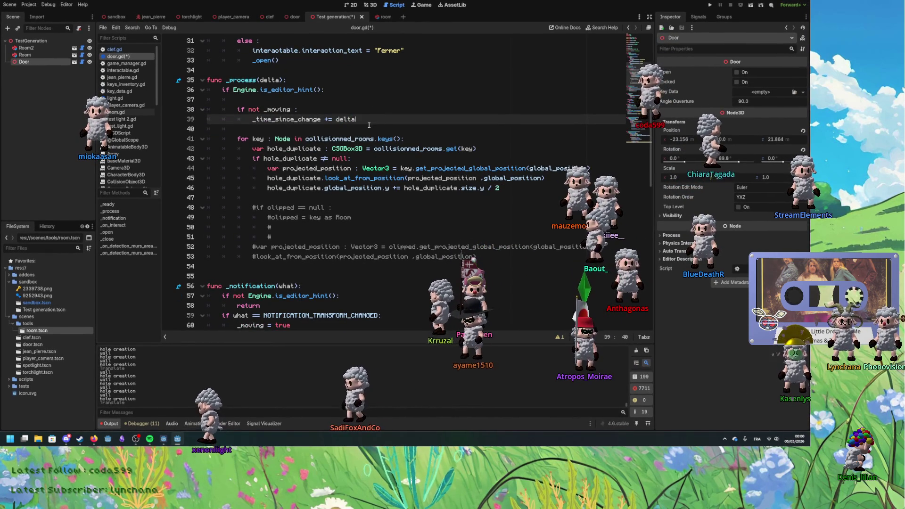
Step: Select the commented if clipped == null check on lines 48–49
mouse_move(283, 138)
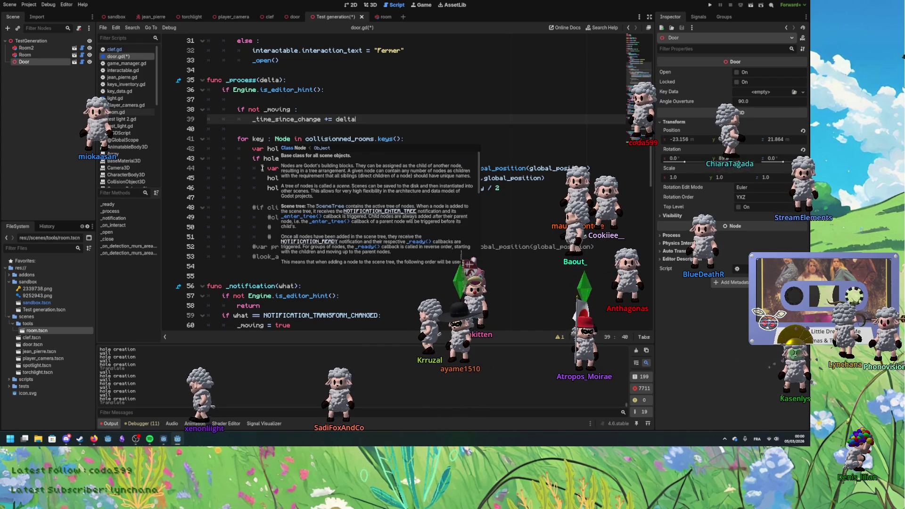
left_click(268, 208)
key("Left")
key("Left")
key("Left")
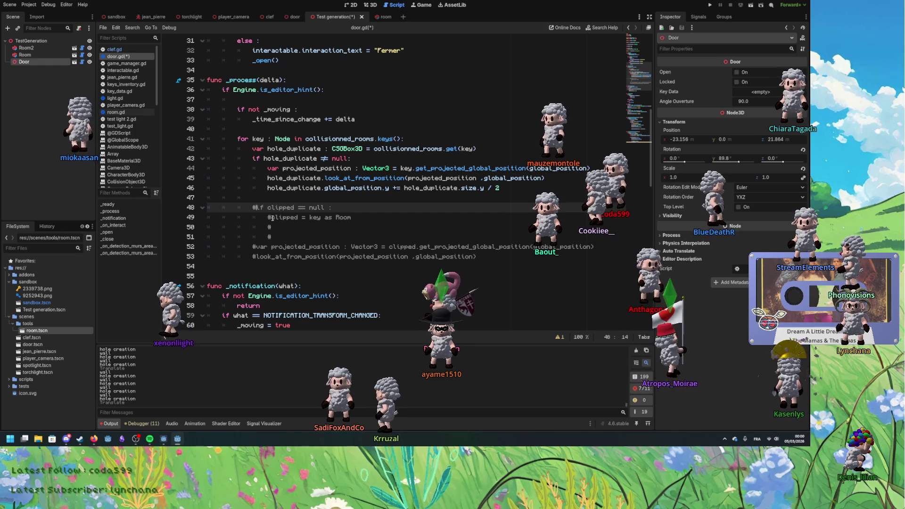
left_click_drag(268, 217, 252, 208)
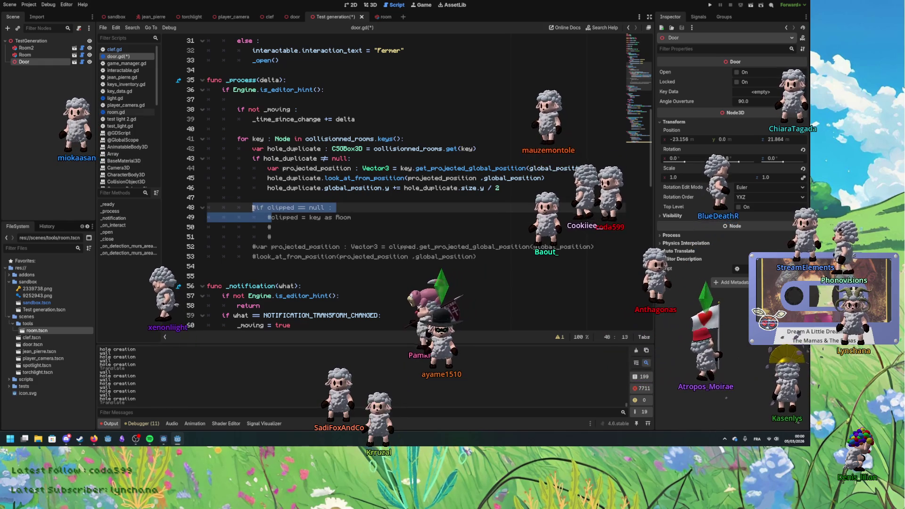
Step: Uncomment the clipped check and declare a local clip : bool = false below the accumulation line
left_click(255, 207)
key("Delete")
left_click(367, 124)
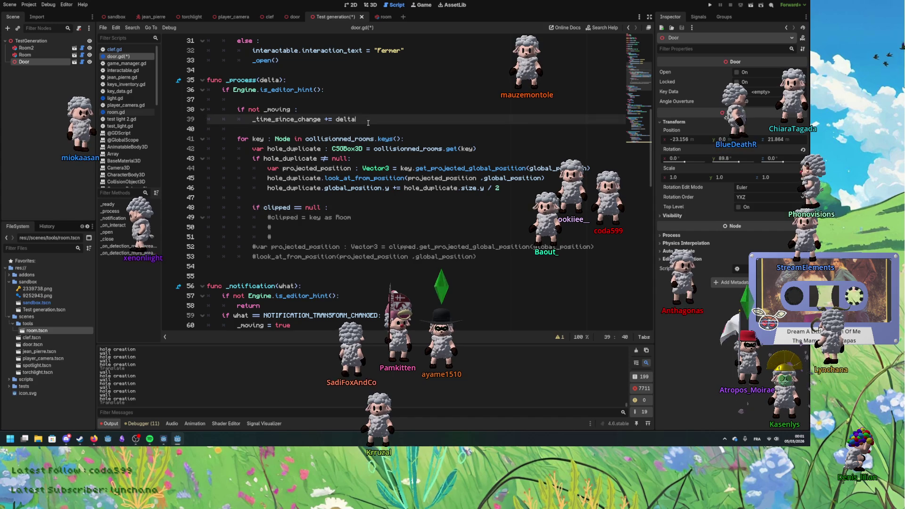
key("Return")
key("BackSpace")
key("Return")
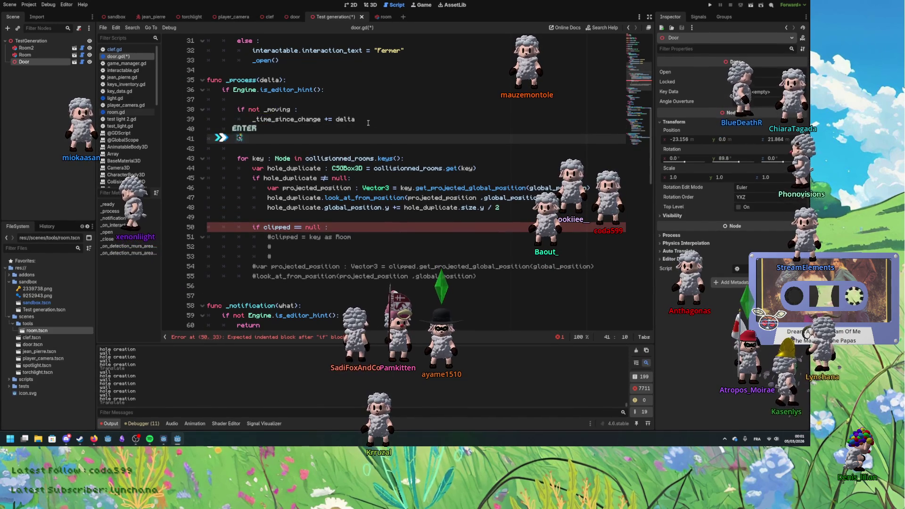
type("lipped")
type(" fals")
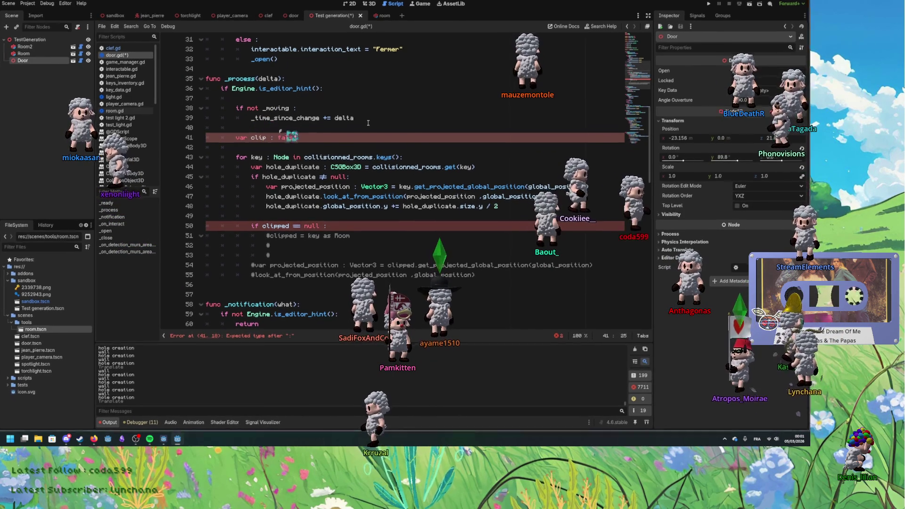
key("BackSpace")
key("BackSpace")
key("BackSpace")
type("bool = false")
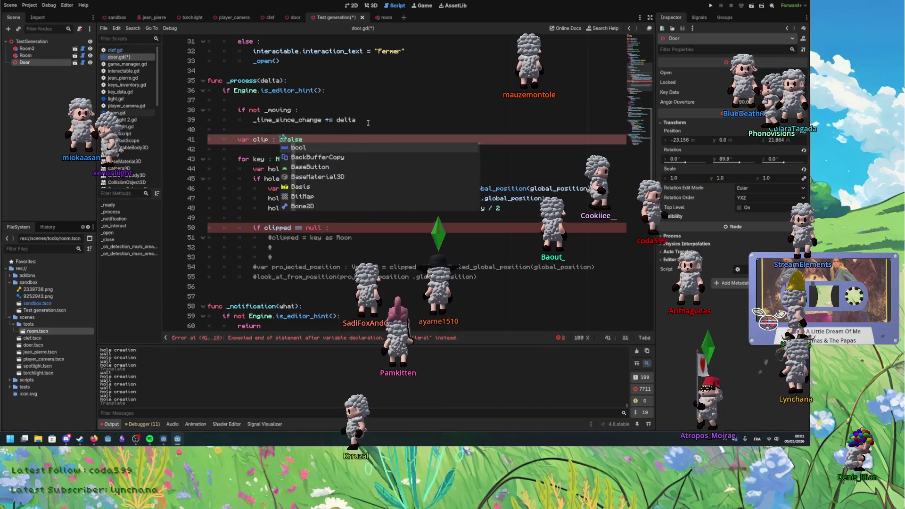
Step: Rewrite the condition as clip == false and _time_since_change > 0.2, then set clip = true
left_click(286, 130)
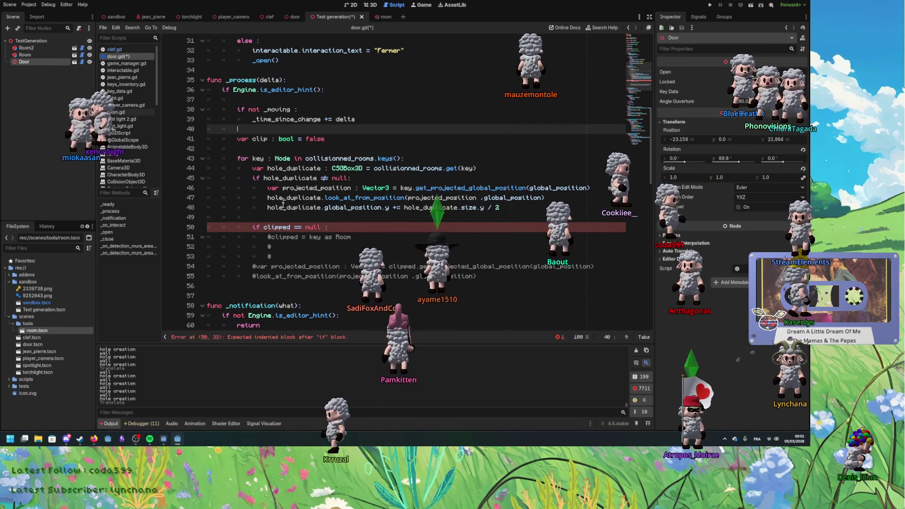
left_click(314, 228)
type("false and")
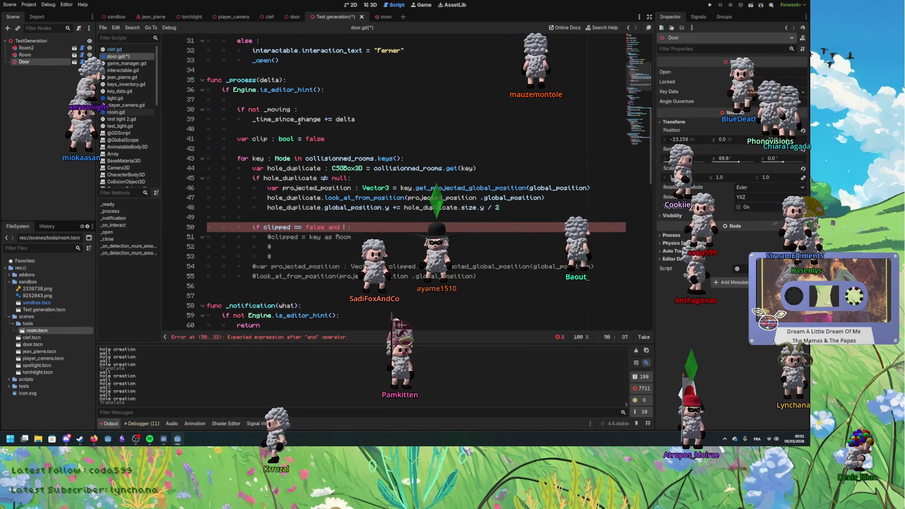
double_click(299, 120)
key("ctrl+v")
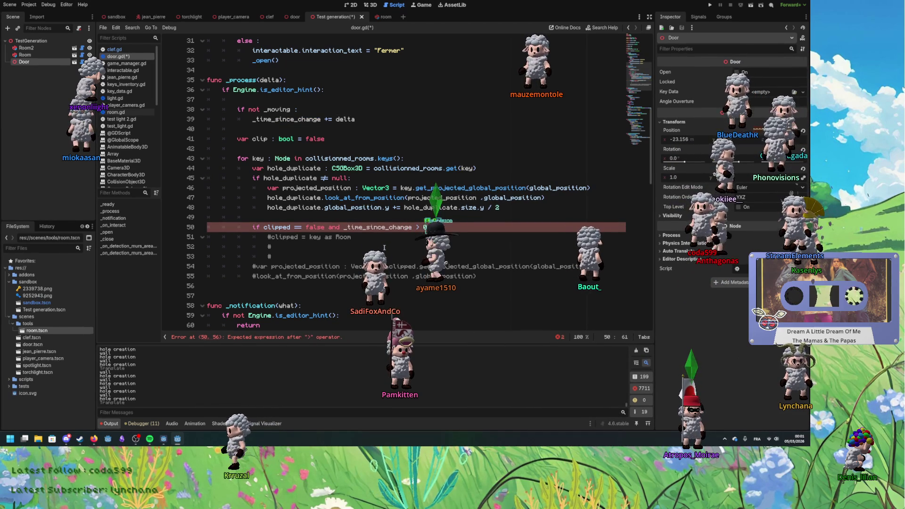
left_click(311, 236)
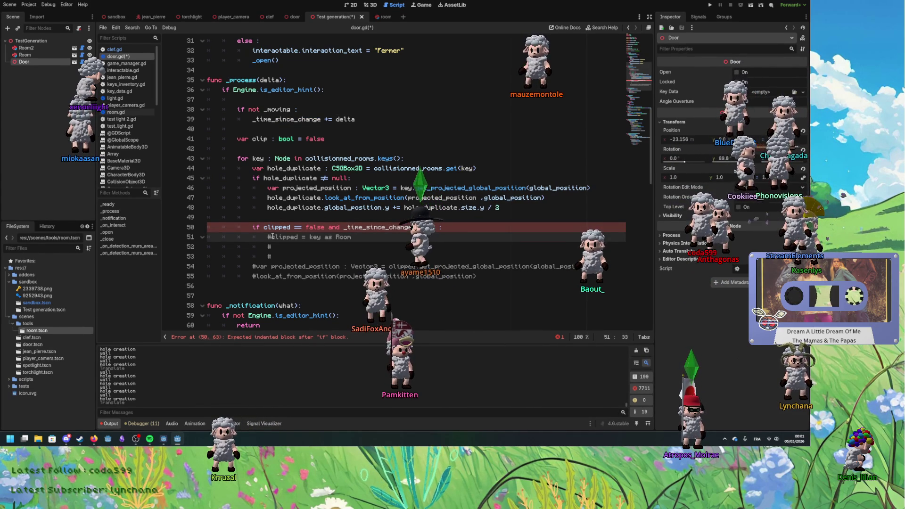
left_click(293, 227)
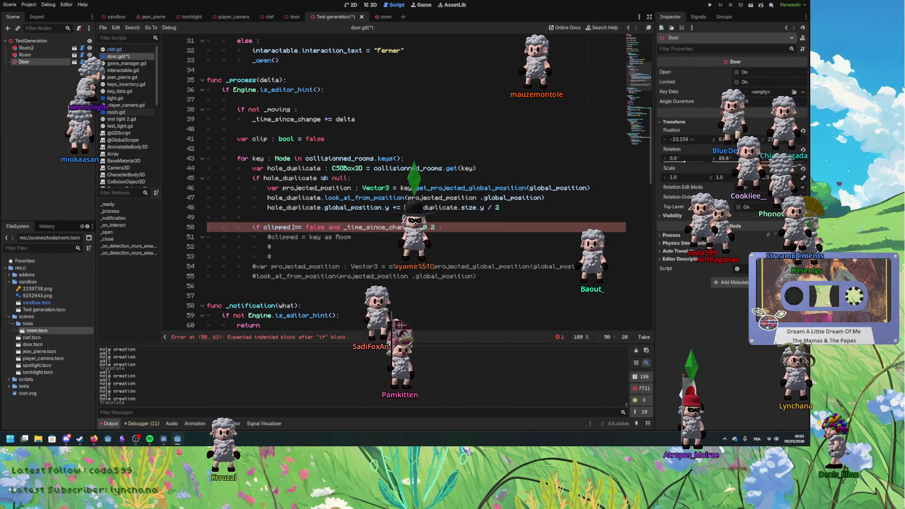
key("BackSpace")
key("BackSpace")
key("Down")
key("Home")
key("Delete")
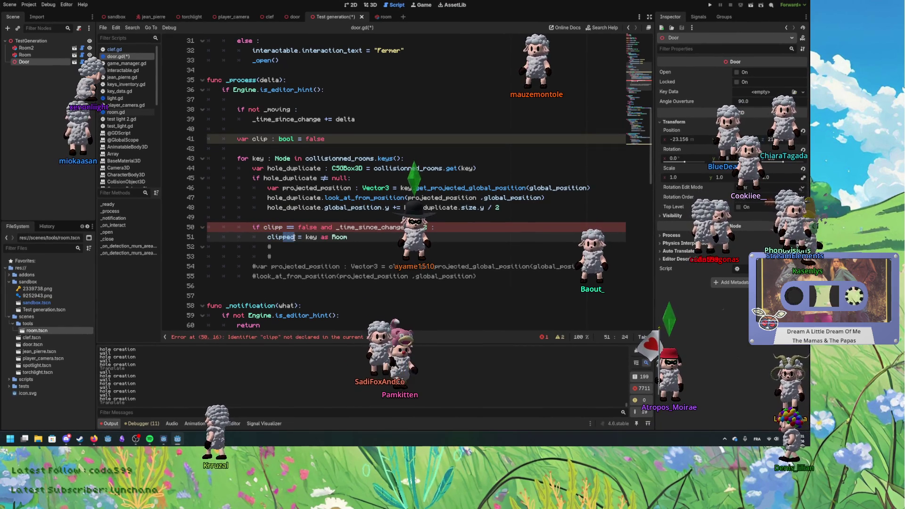
key("BackSpace")
type("true")
Step: Uncomment the two door-repositioning lines with Ctrl+K and remove the leftover blank lines
mouse_move(260, 267)
left_mouse_down()
mouse_move(272, 276)
mouse_move(272, 251)
left_mouse_up()
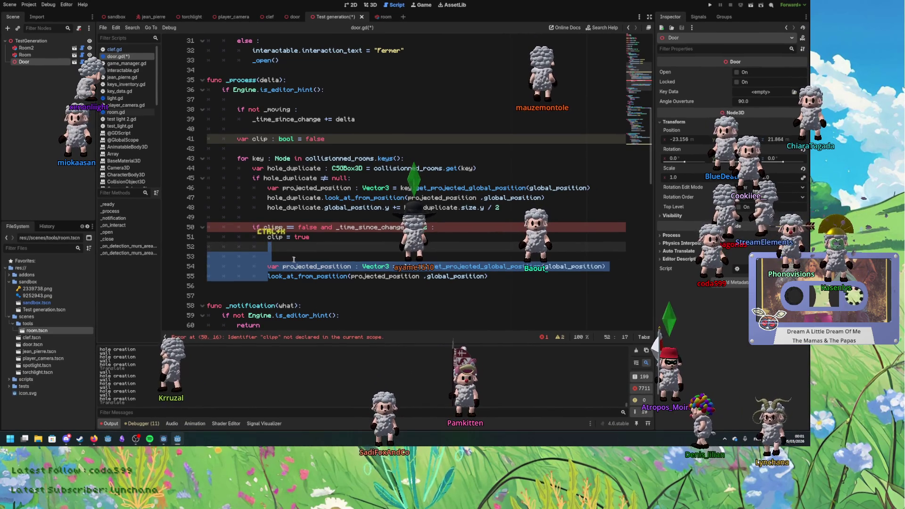
key("ctrl+k")
left_click(311, 236)
key("Delete")
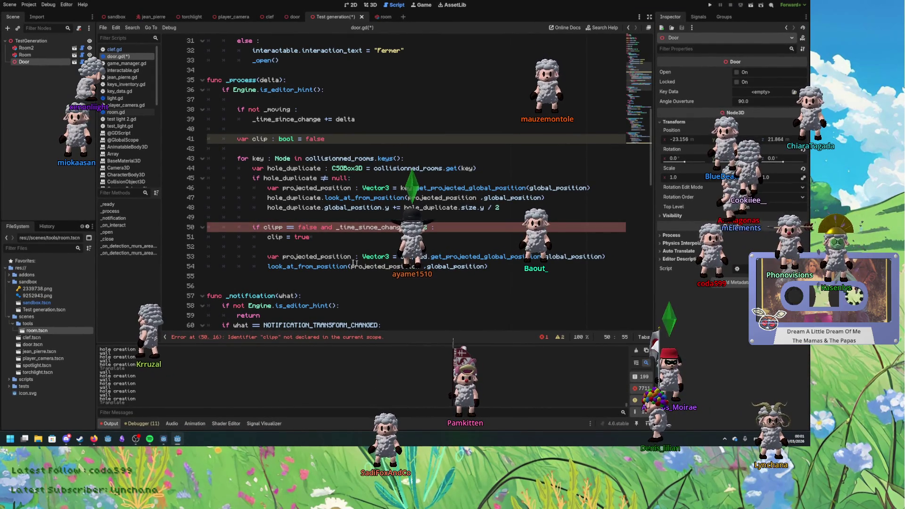
key("BackSpace")
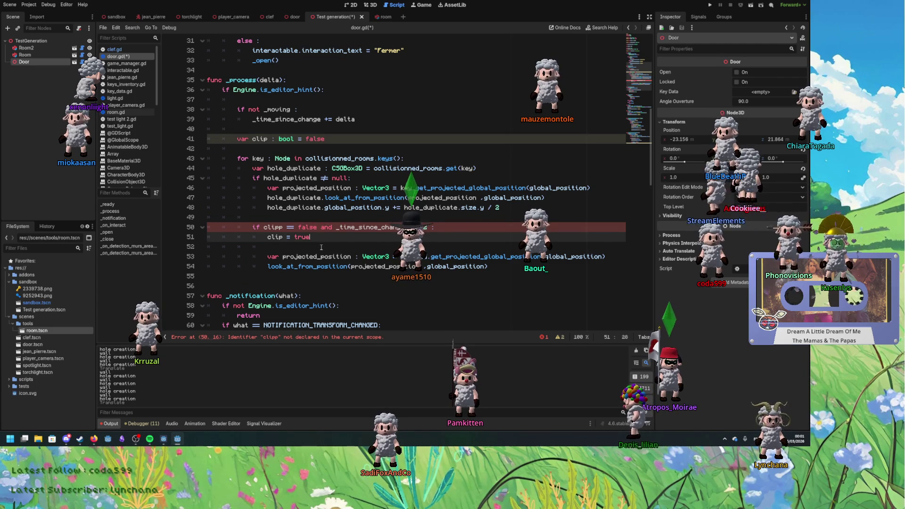
key("Delete")
left_click(280, 227)
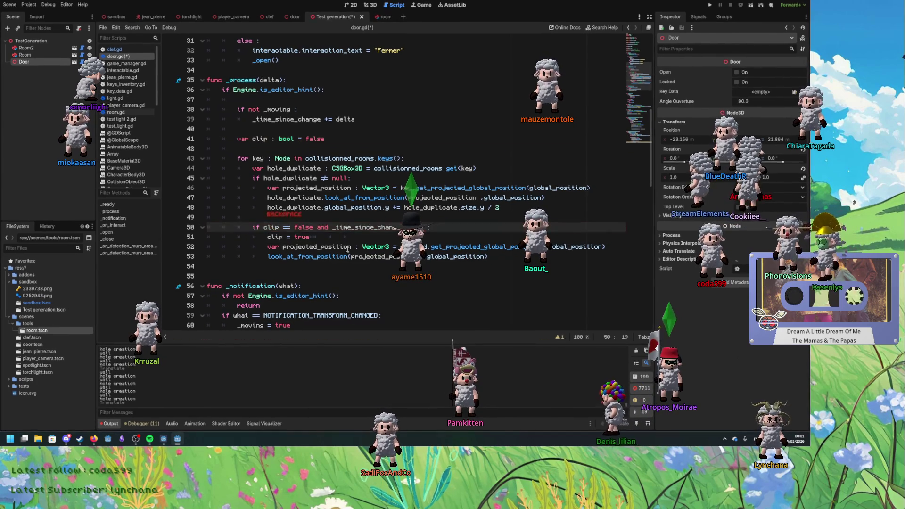
left_click(376, 247)
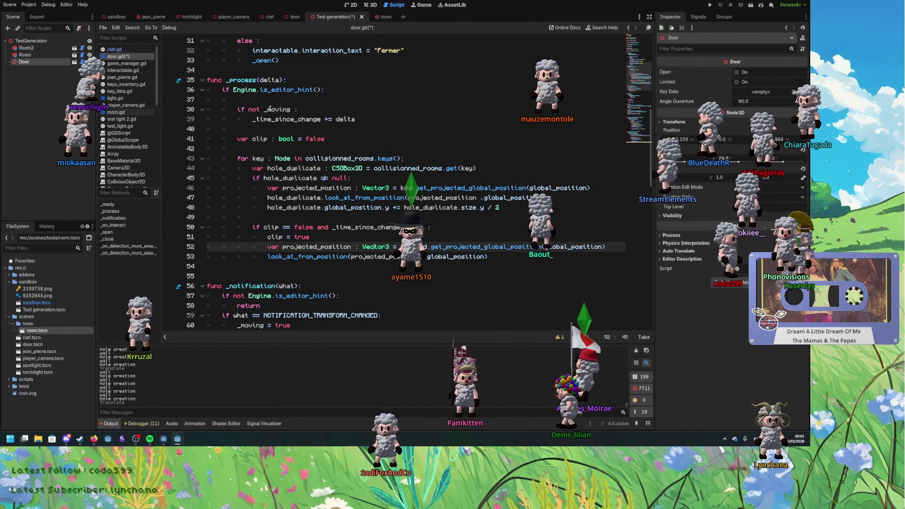
left_click(332, 139)
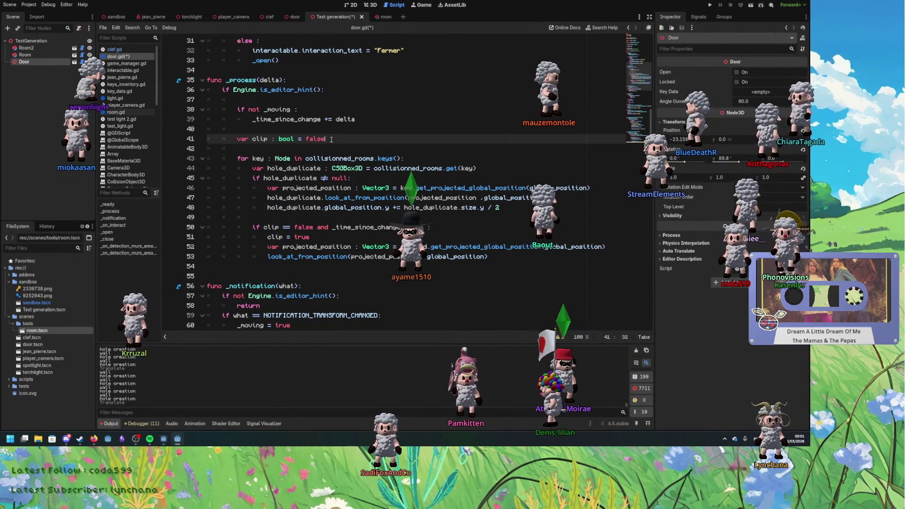
left_click(256, 109)
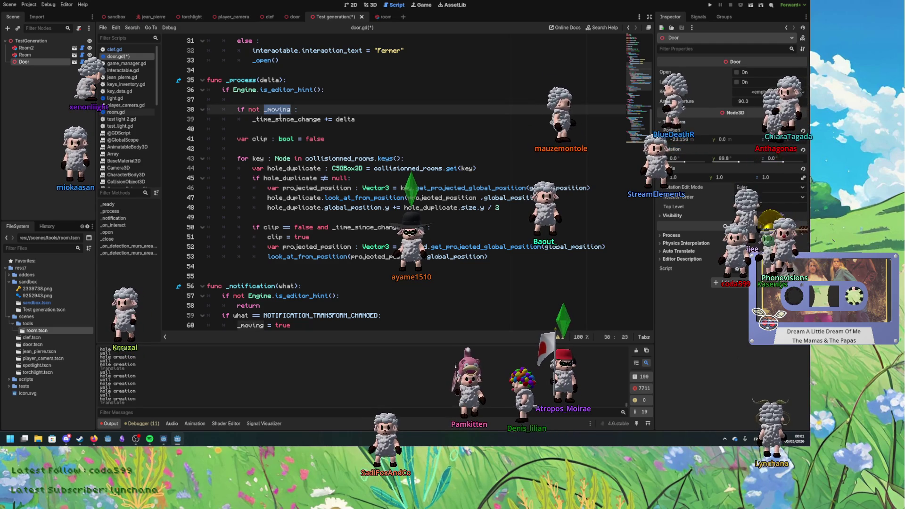
scroll(329, 273, "down", 2)
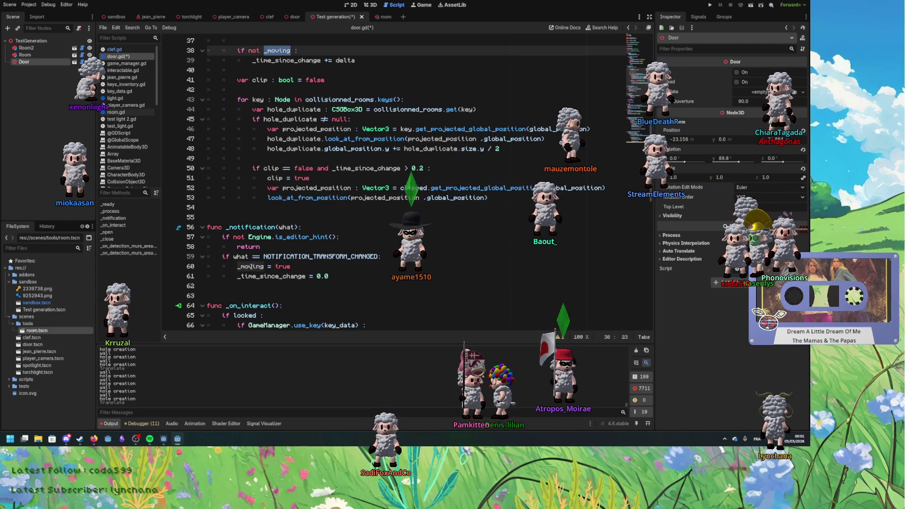
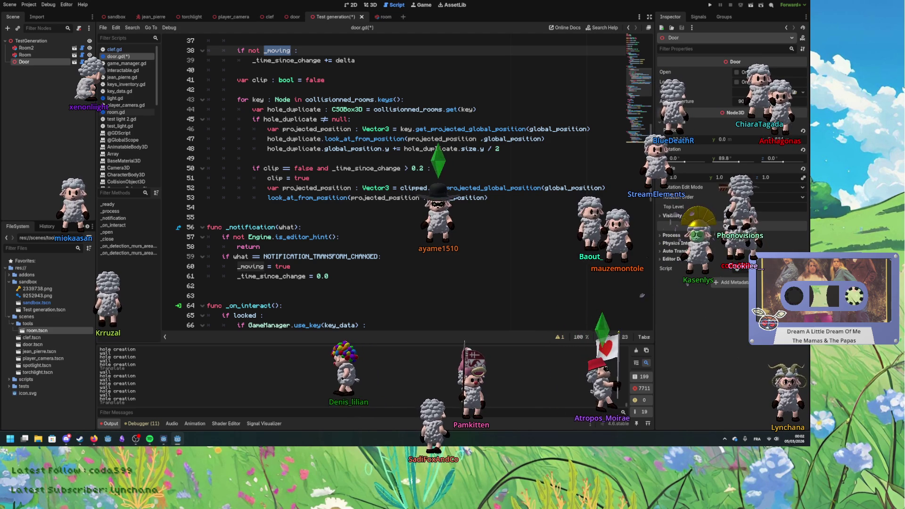
Step: Remove the 'if not _moving' guard so _time_since_change always accumulates in _process
scroll(309, 173, "up", 3)
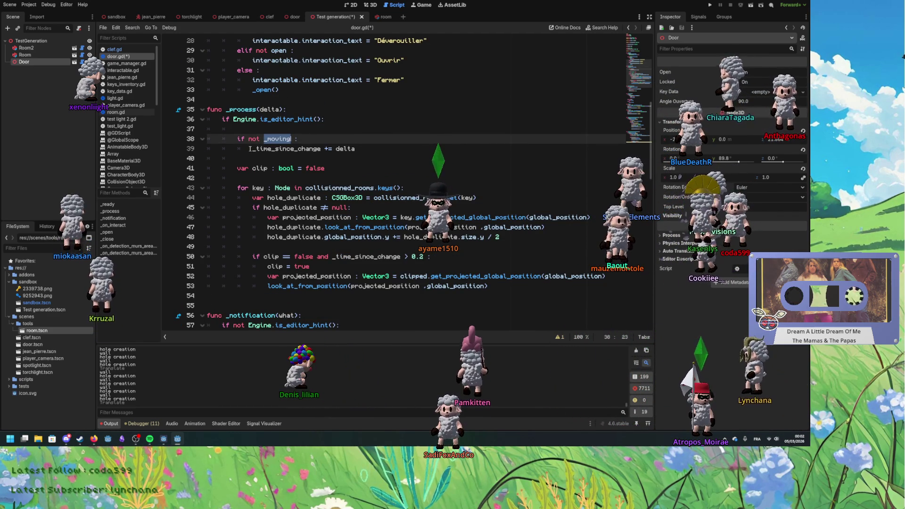
left_click(250, 149)
key("BackSpace")
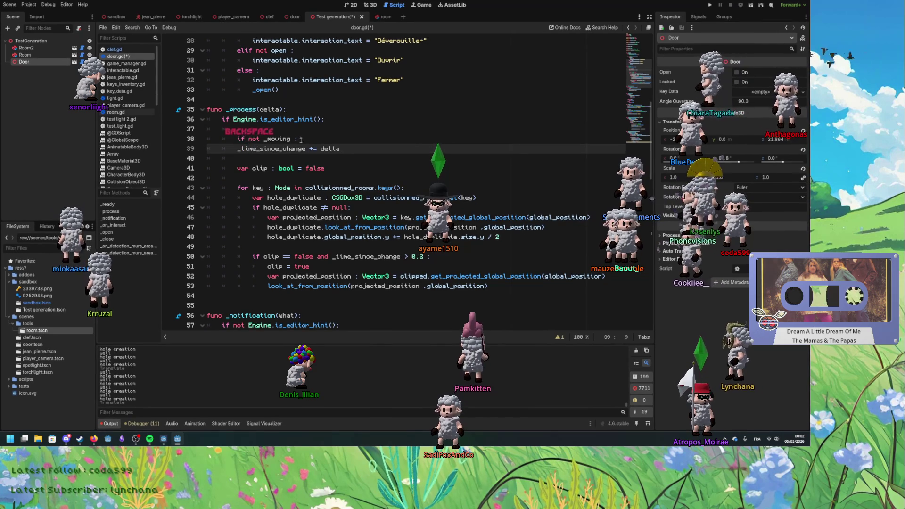
left_click_drag(301, 140, 239, 138)
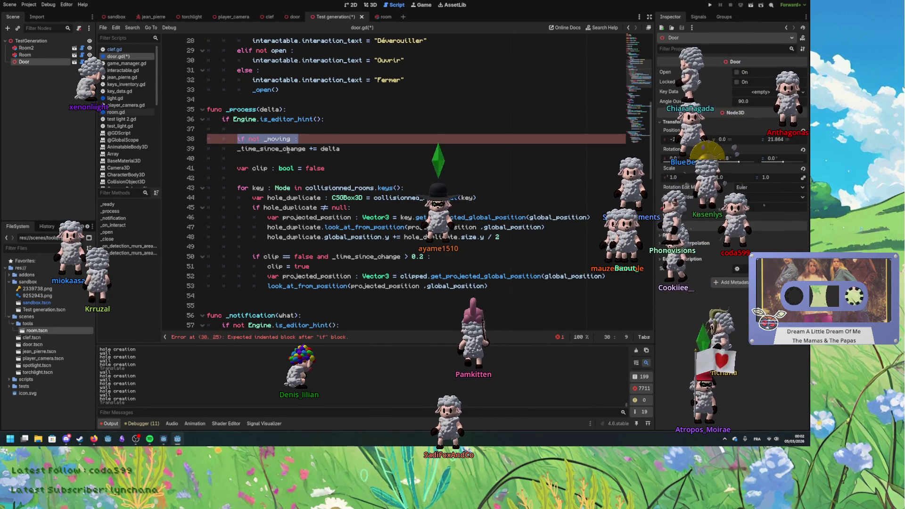
key("Delete")
key("shift+Up")
key("Delete")
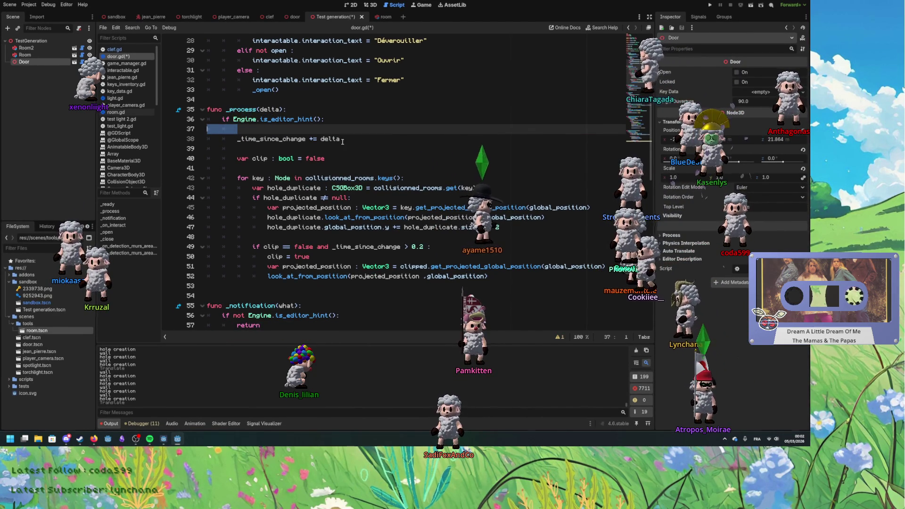
key("BackSpace")
Step: Move the 0.2 check into its own line: 'if _time_since_change > 0.2: _moving = false'
left_click_drag(423, 237, 329, 237)
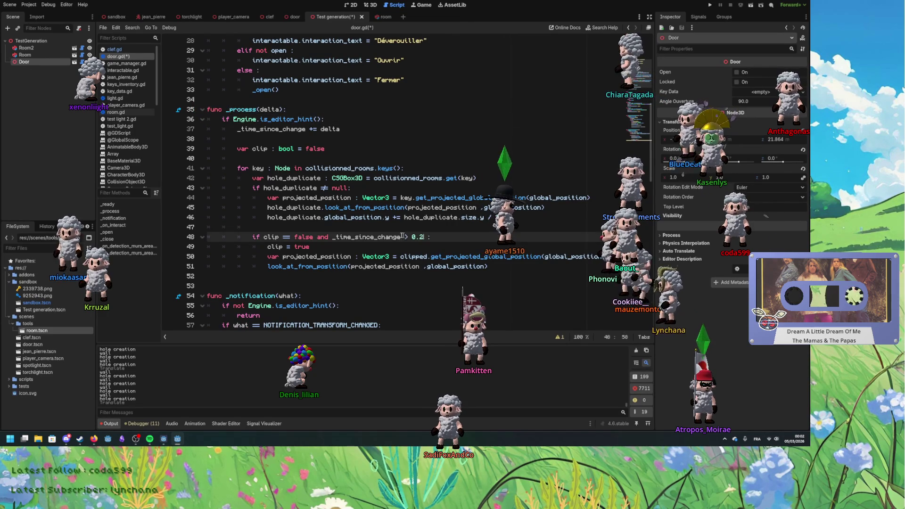
key("ctrl+x")
left_click(355, 131)
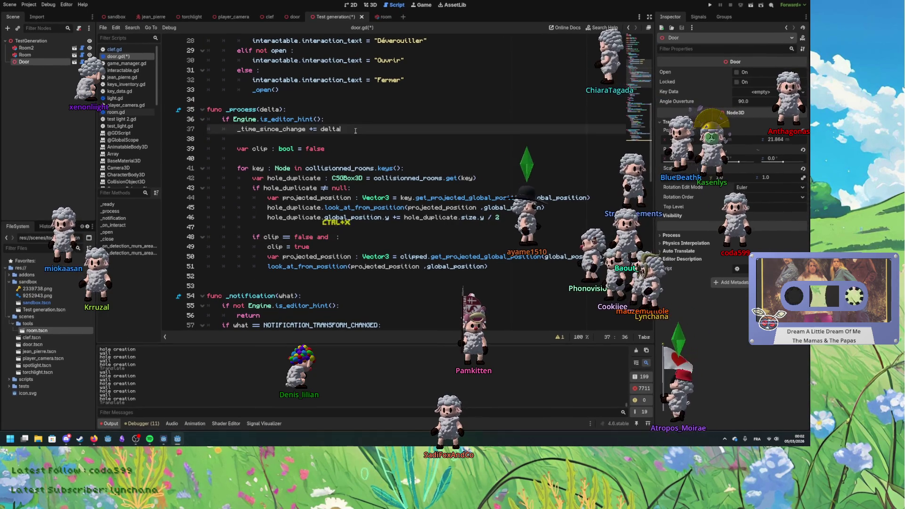
key("Return")
type("if")
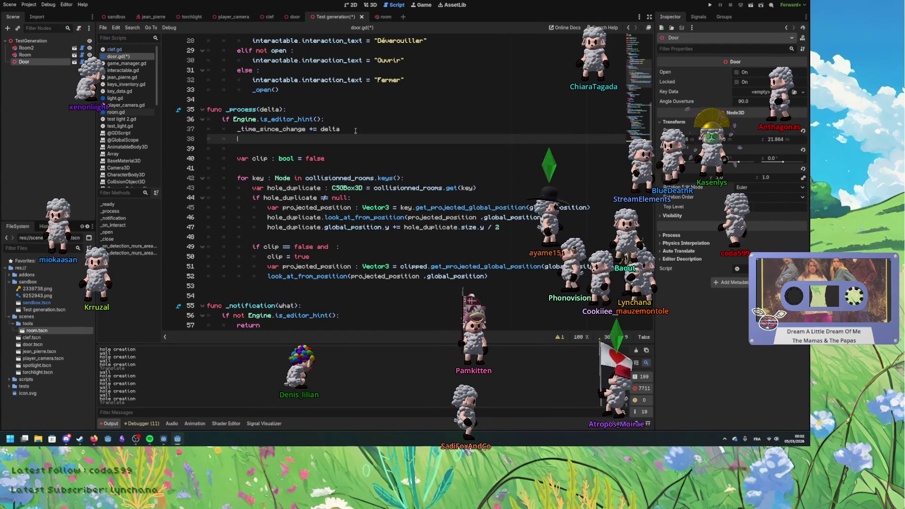
key("ctrl+v")
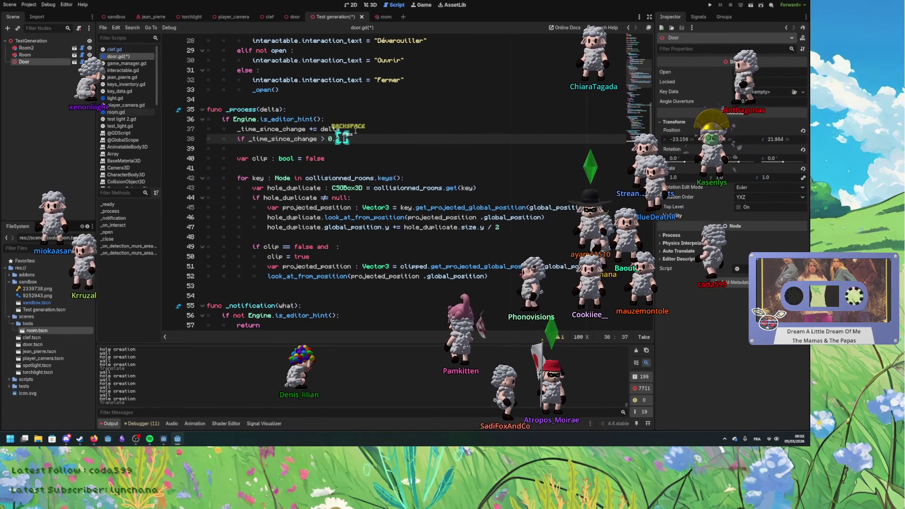
type(":")
key("Return")
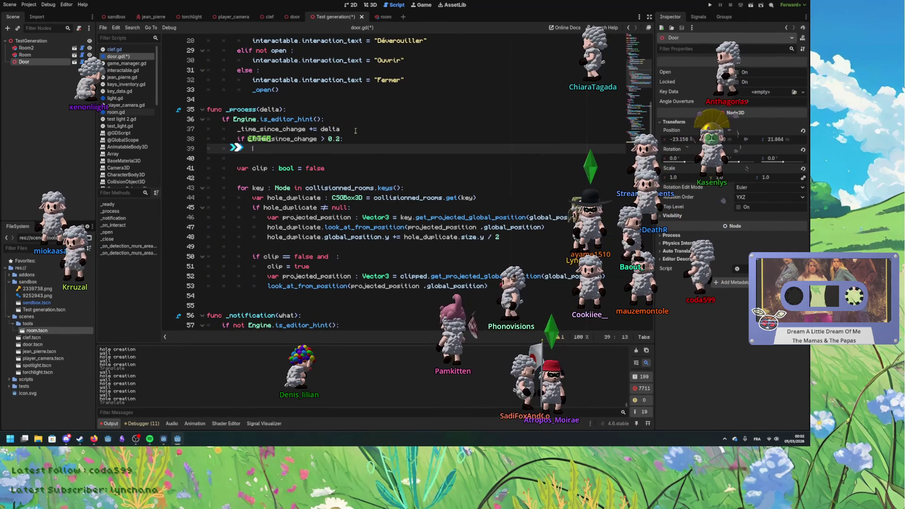
scroll(332, 226, "down", 2)
double_click(248, 296)
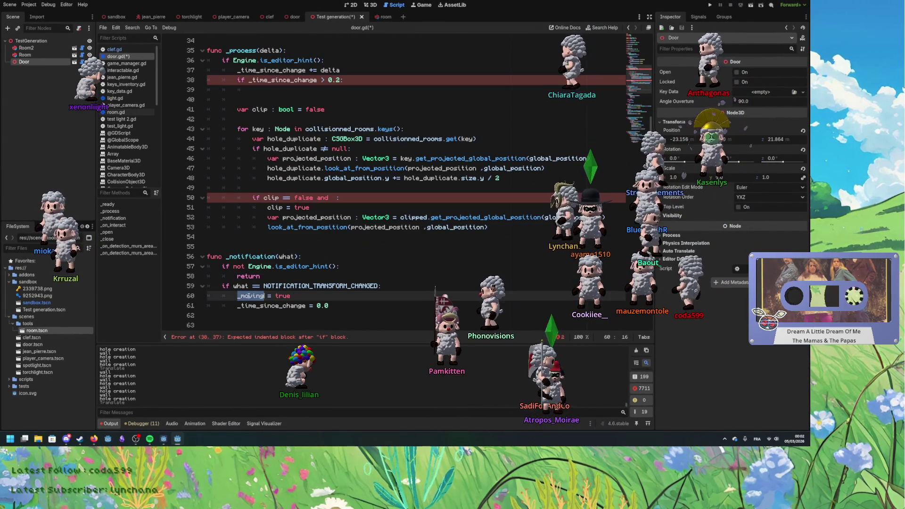
left_click(266, 90)
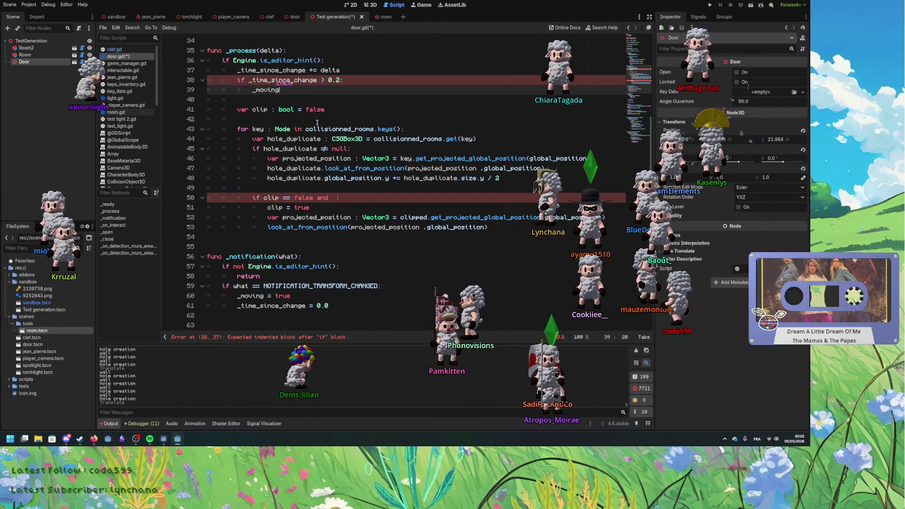
type(" = false")
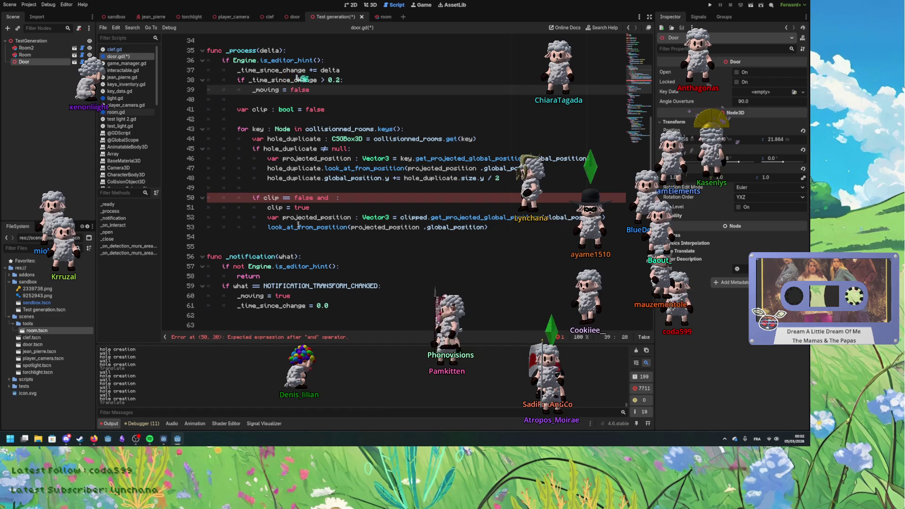
Step: Change the clip check to 'if clip == false and not _moving' and save door.gd
left_click(332, 198)
type("not _moving")
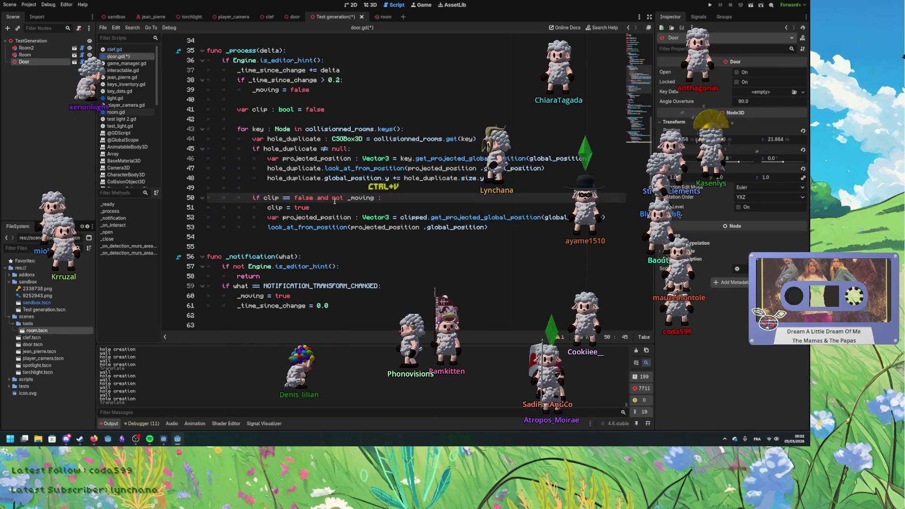
left_click(363, 217)
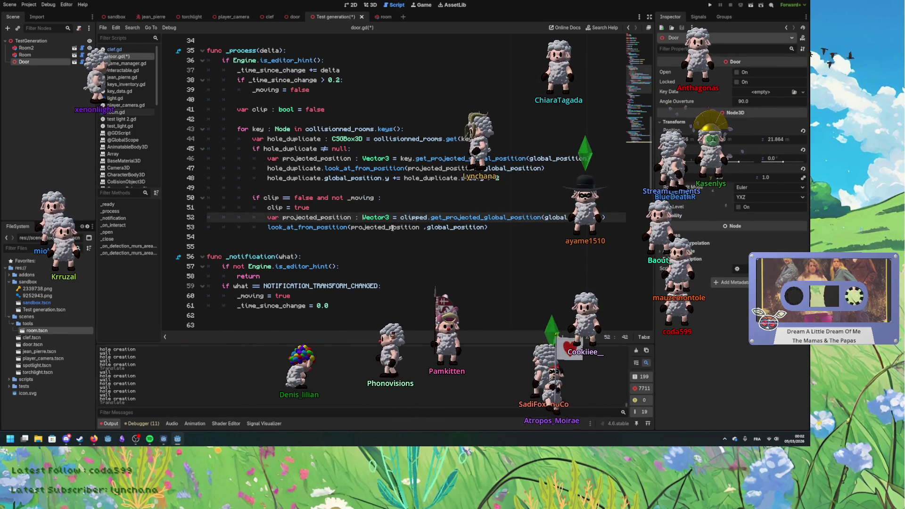
left_click(423, 227)
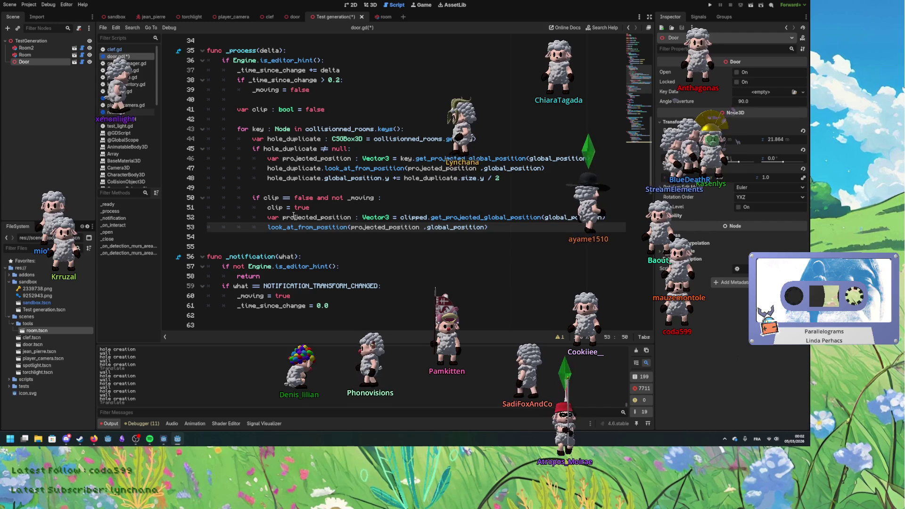
left_click(285, 257)
left_click(290, 298)
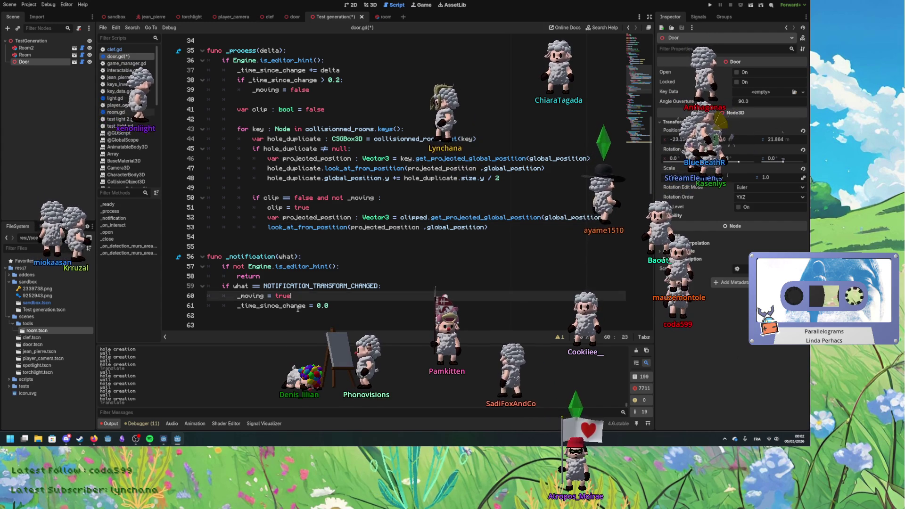
left_click(302, 308)
key("ctrl+s")
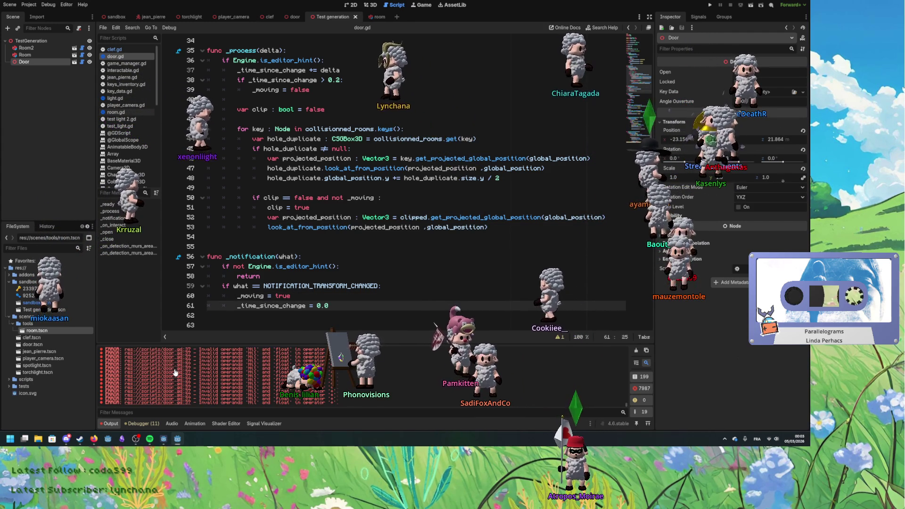
scroll(254, 106, "up", 1)
double_click(257, 100)
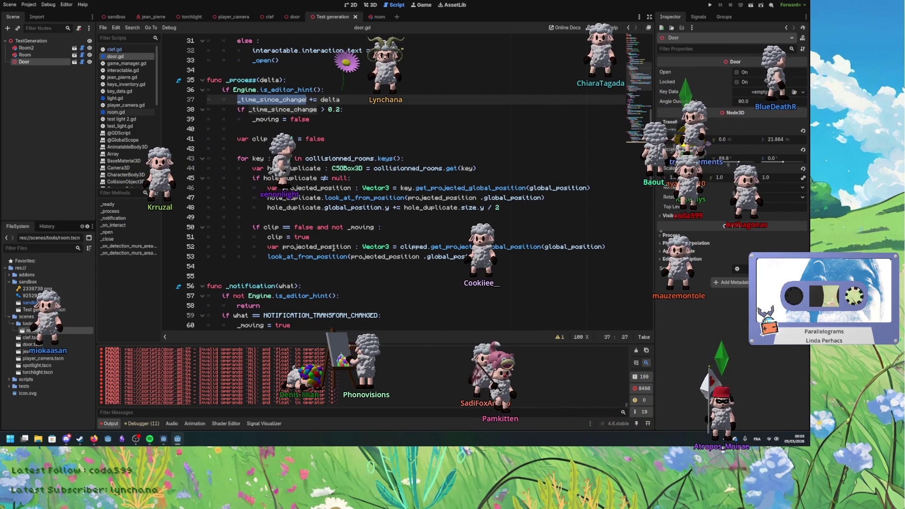
scroll(333, 248, "up", 4)
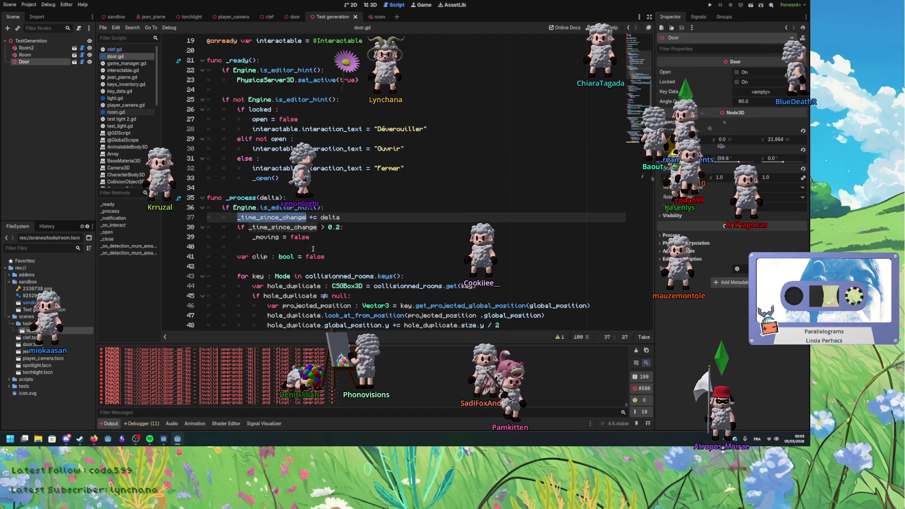
scroll(312, 248, "up", 4)
scroll(313, 249, "down", 2)
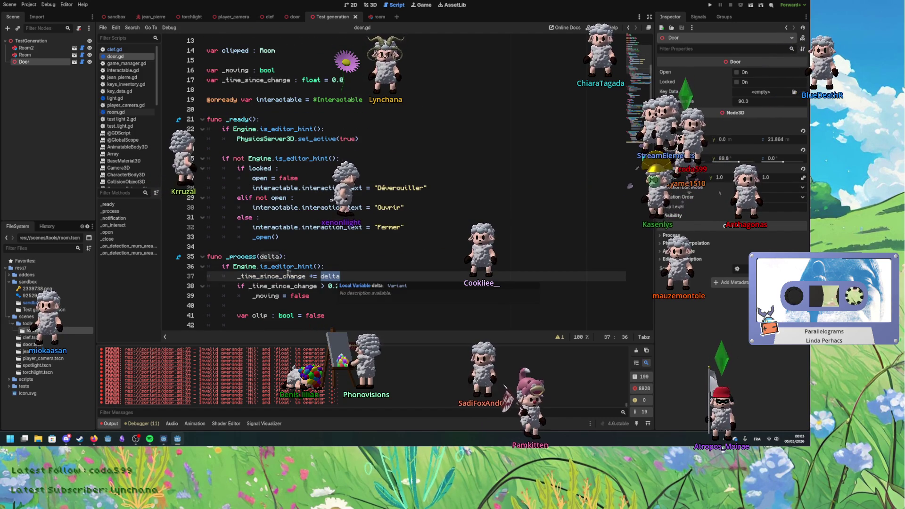
left_click(280, 257)
type(": float")
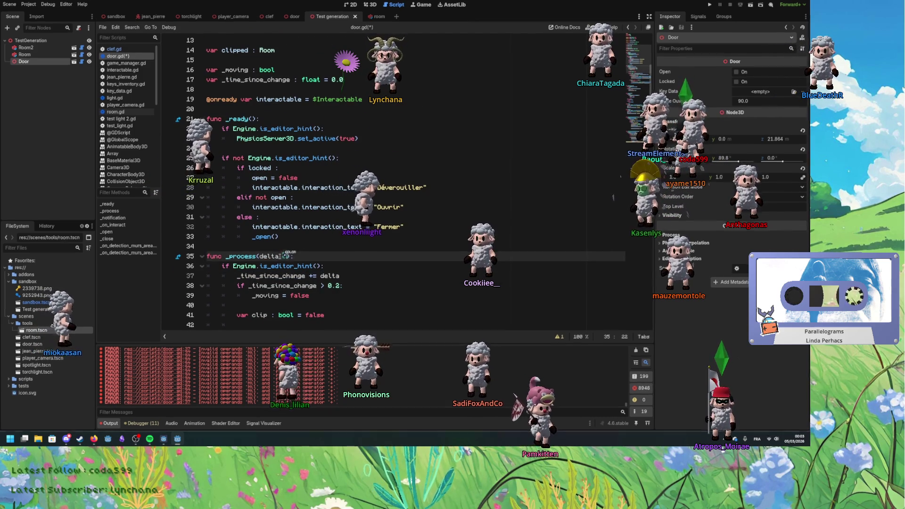
key("ctrl+s")
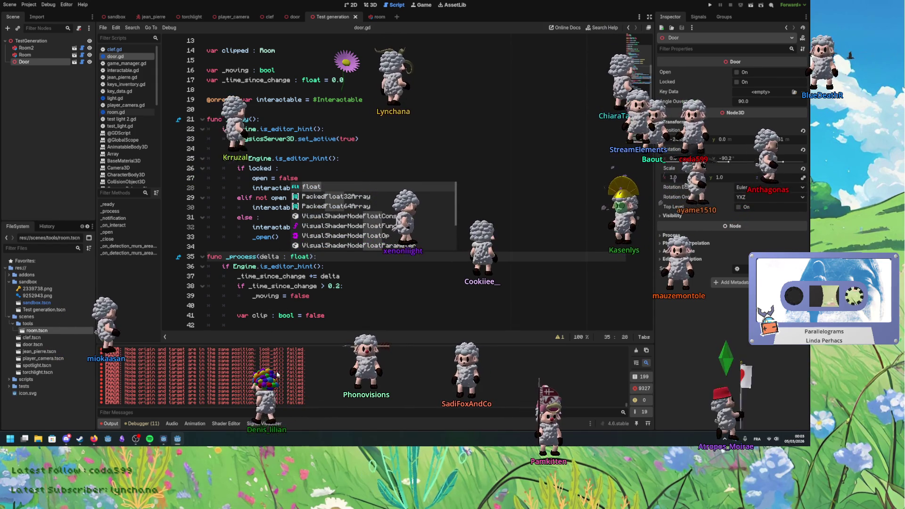
left_click(368, 305)
scroll(380, 258, "down", 6)
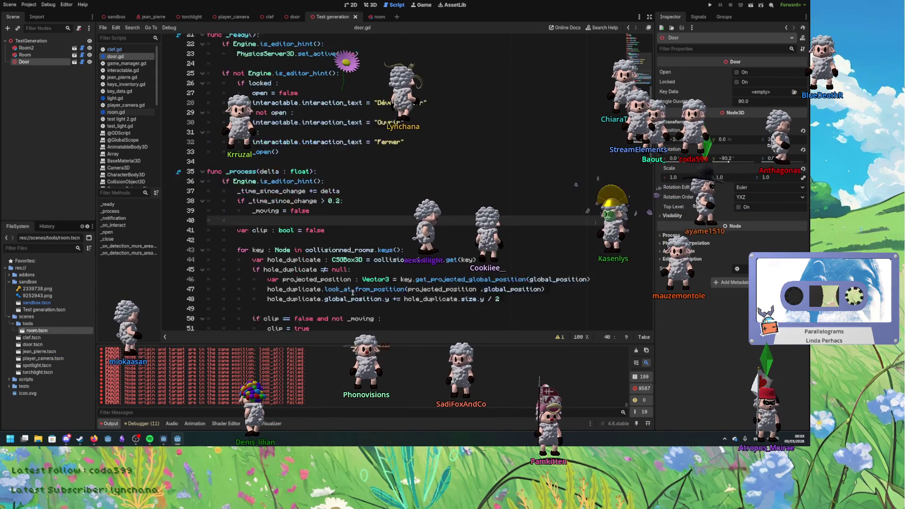
left_click(491, 257)
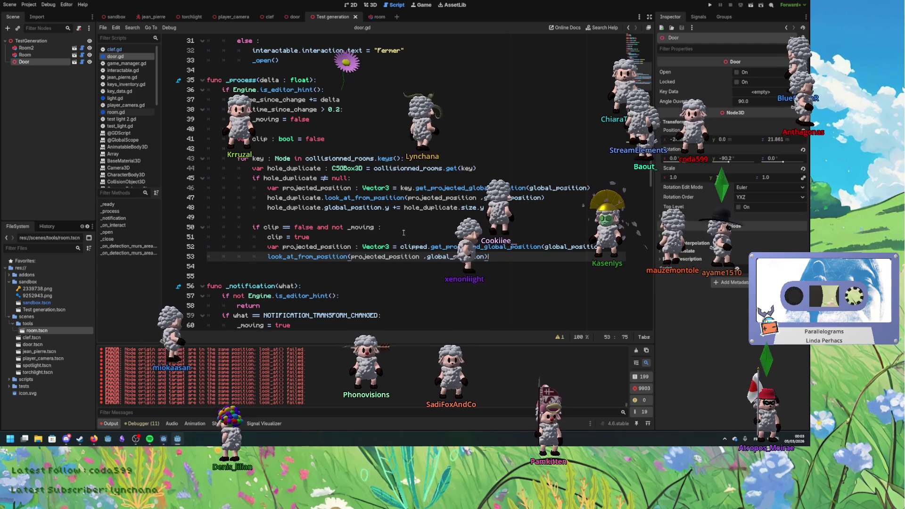
key("alt+Tab")
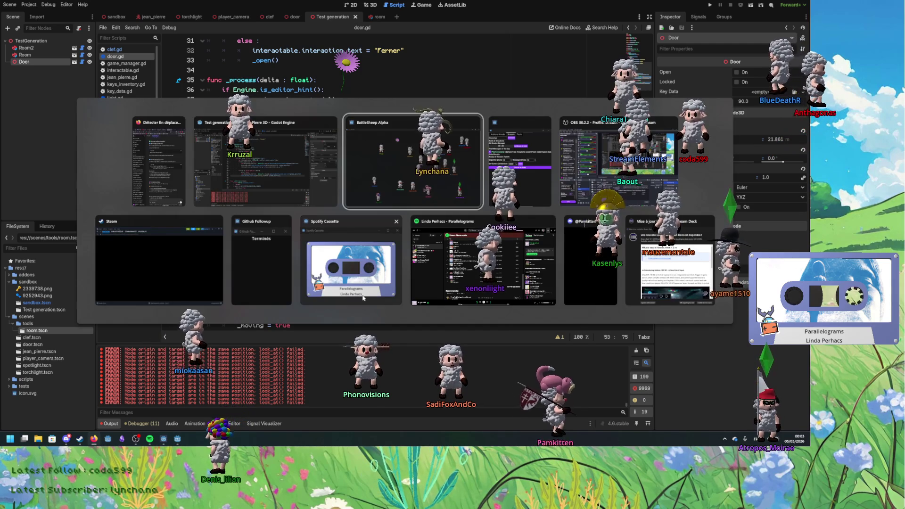
key("Escape")
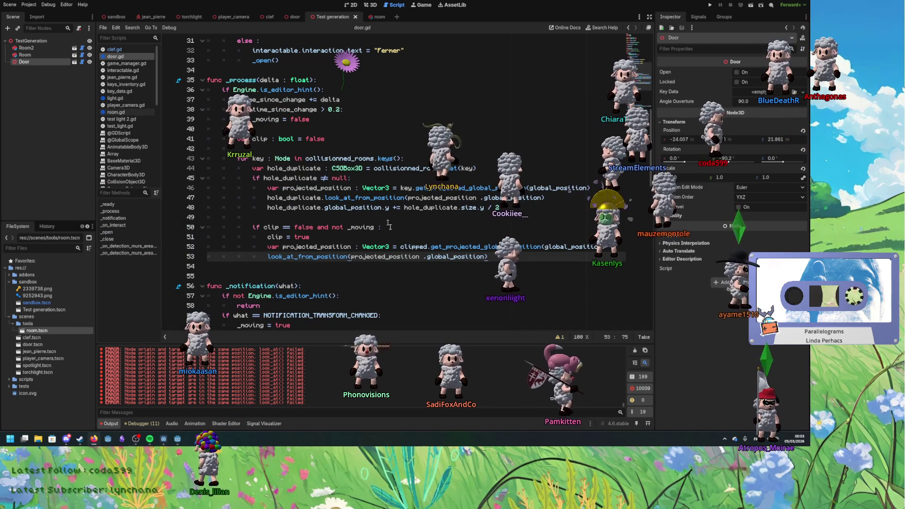
left_click(415, 207)
left_click(338, 198)
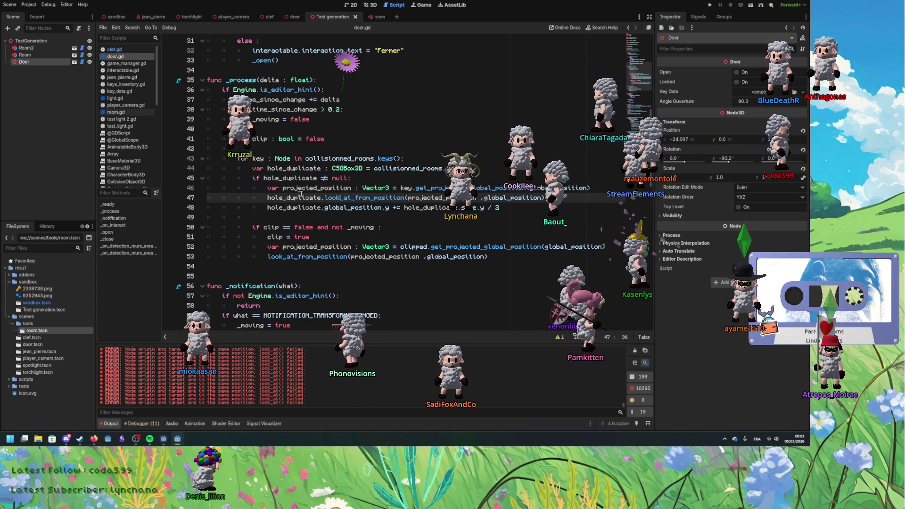
left_click(595, 189)
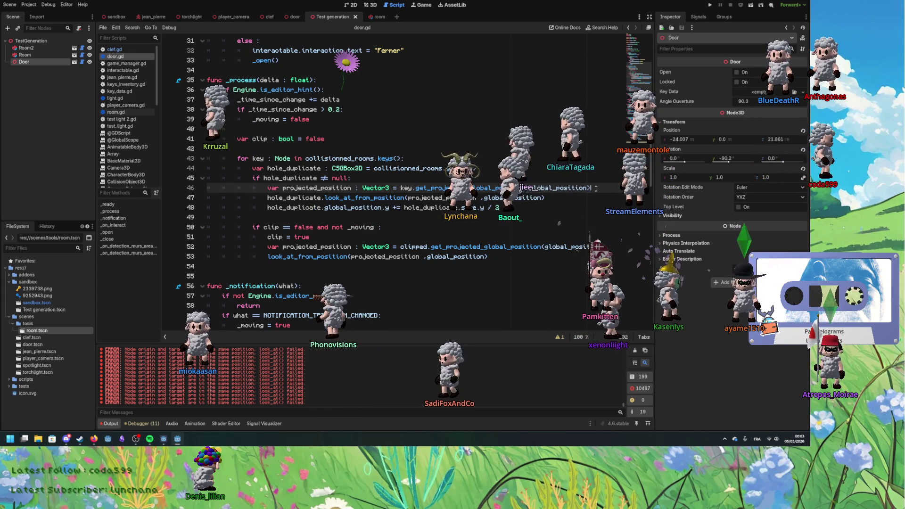
Step: Start a new 'if projected_position !=' condition on line 48 above the first look_at call
key("Return")
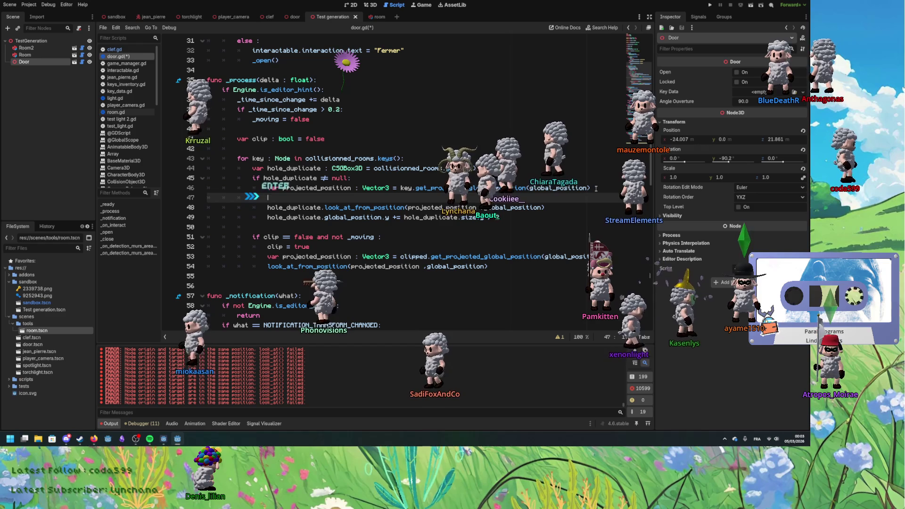
key("Return")
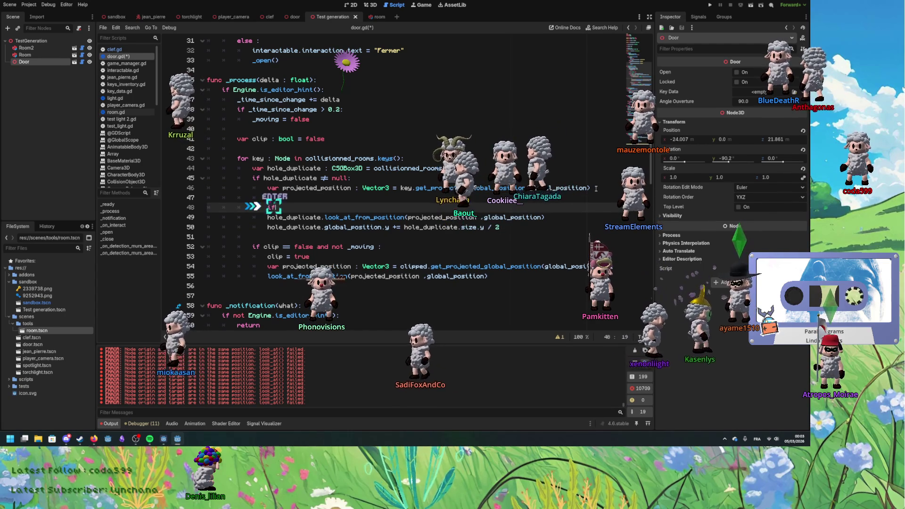
type("if")
left_click(551, 181)
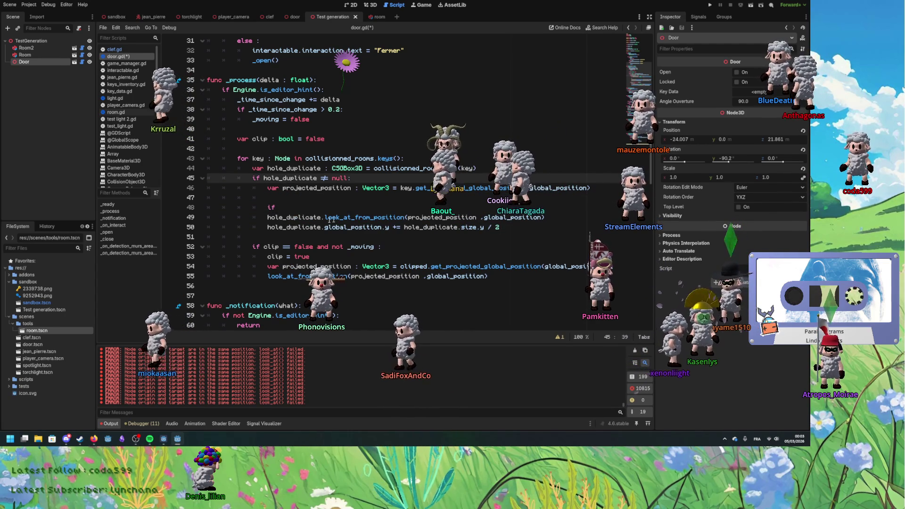
left_click_drag(267, 217, 295, 217)
left_click(455, 217)
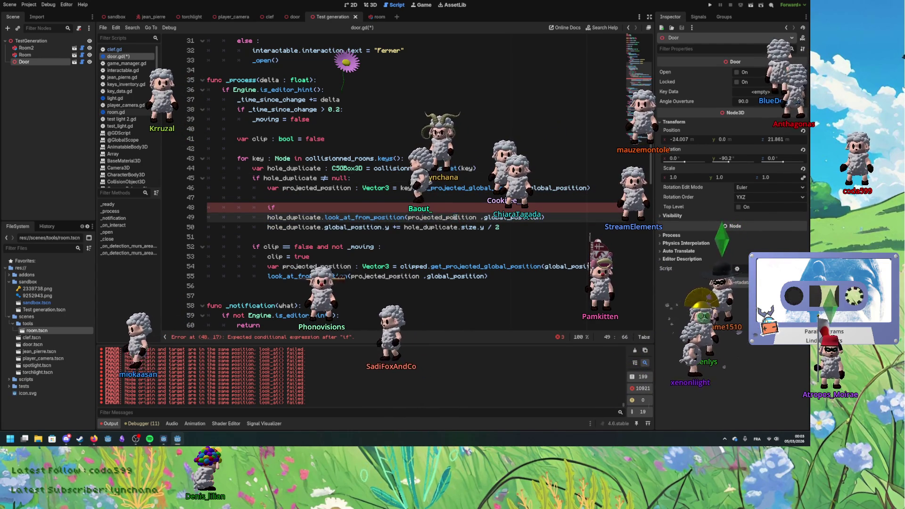
left_click(368, 205)
type("projected_position")
key("space")
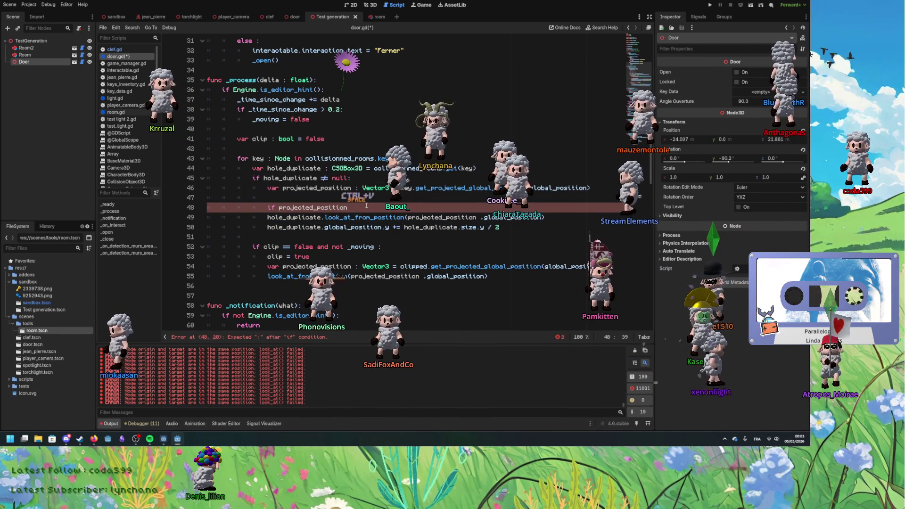
type("!=")
Step: Finish it as 'if projected_position != global_position:' and indent the first look_at_from_position call under it
double_click(524, 220)
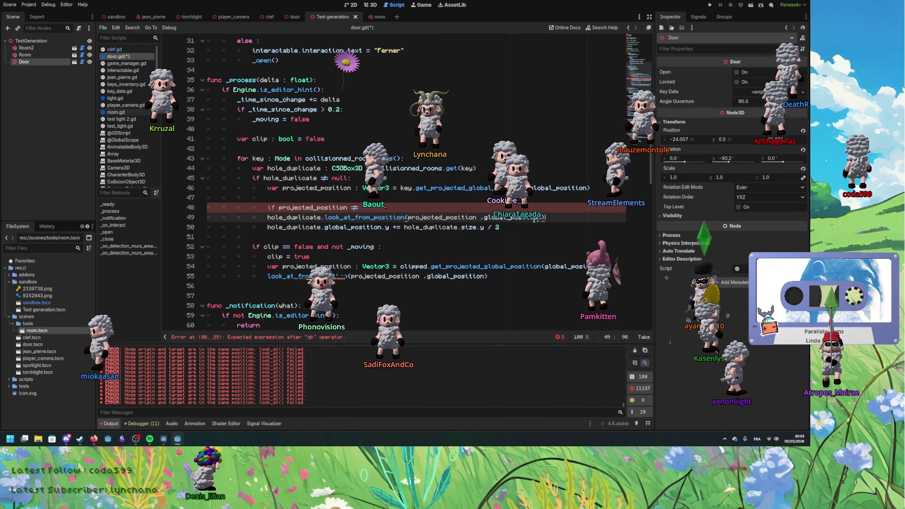
key("ctrl+c")
left_click(450, 208)
key("ctrl+v")
type(":")
left_click(268, 218)
key("Tab")
Step: Inspect the second look_at_from_position call around lines 54-55 in the clip branch
left_click(267, 266)
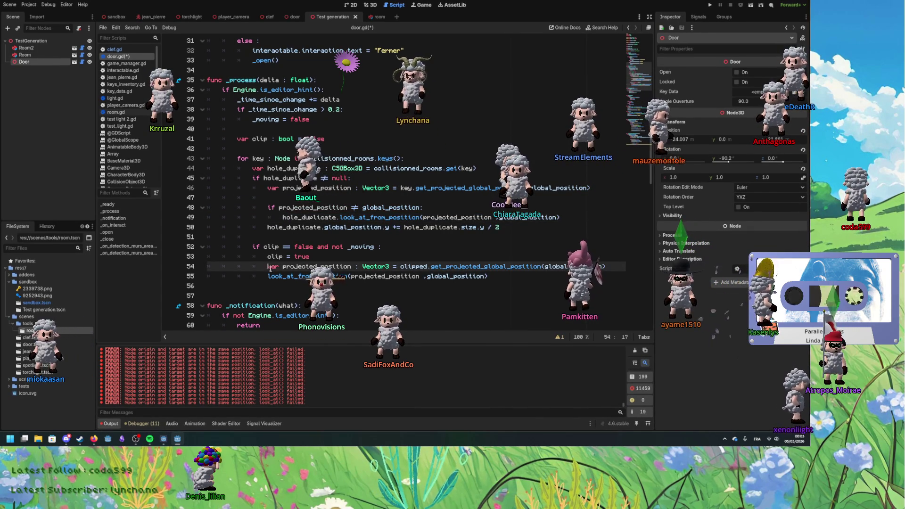
left_click(267, 276)
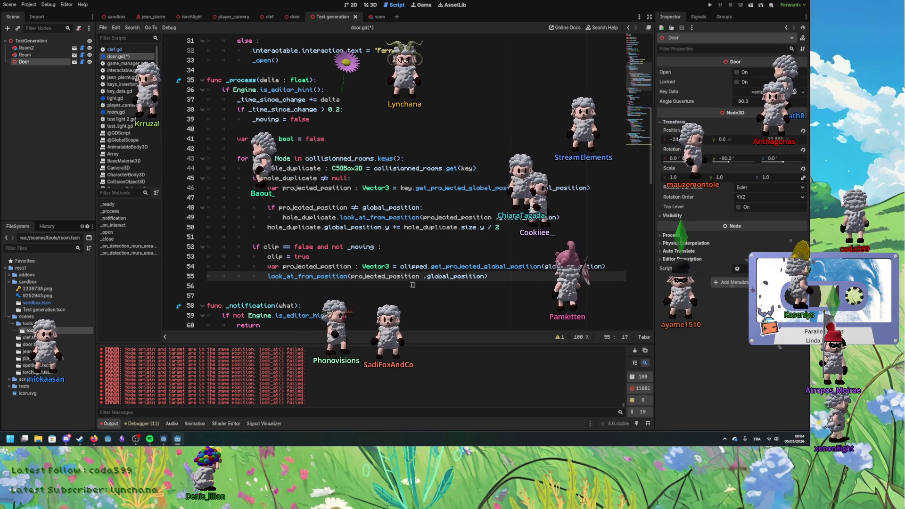
double_click(283, 267)
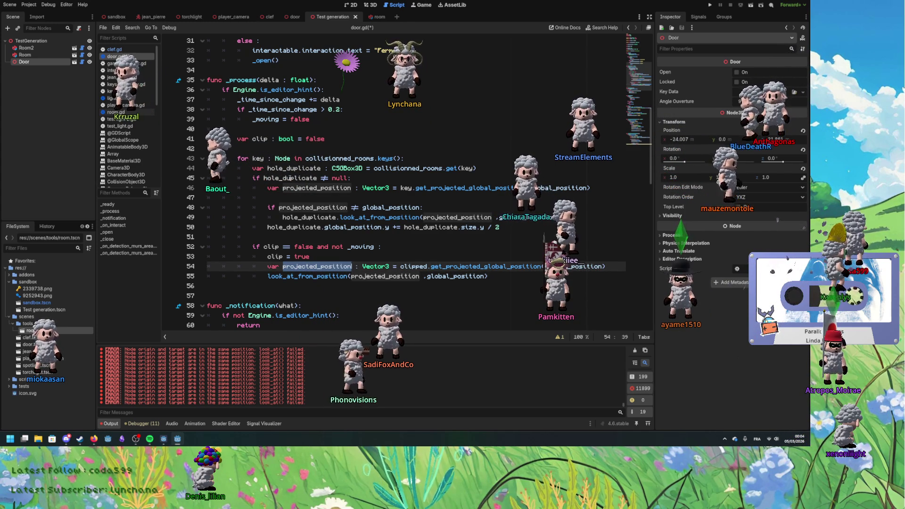
left_click(320, 267)
key("Right")
key("Right")
key("Right")
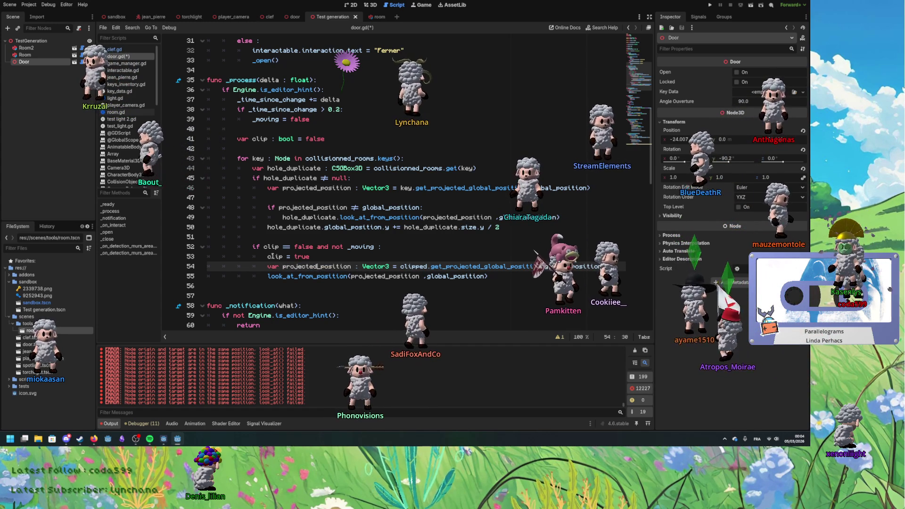
left_click(277, 187)
left_click(299, 285)
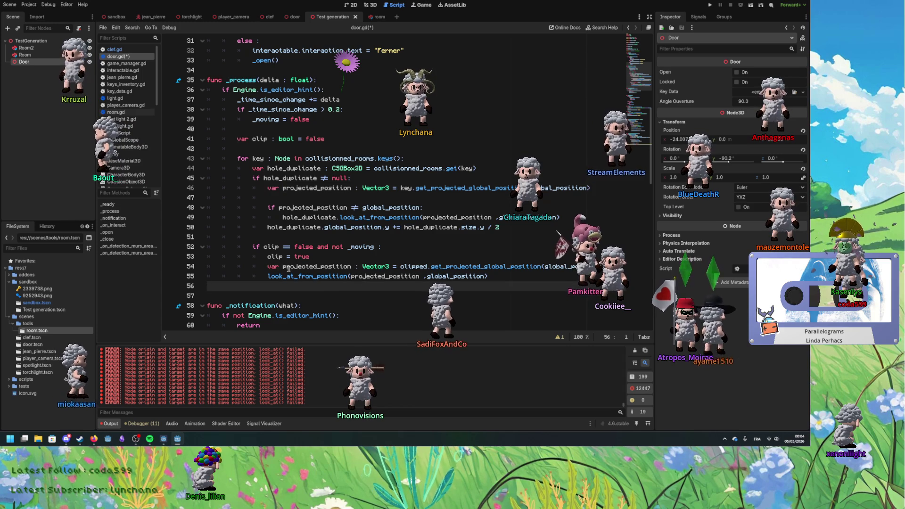
Step: Add the same projected_position guard above the second look_at call, save, and clear Output
left_click_drag(422, 208, 267, 208)
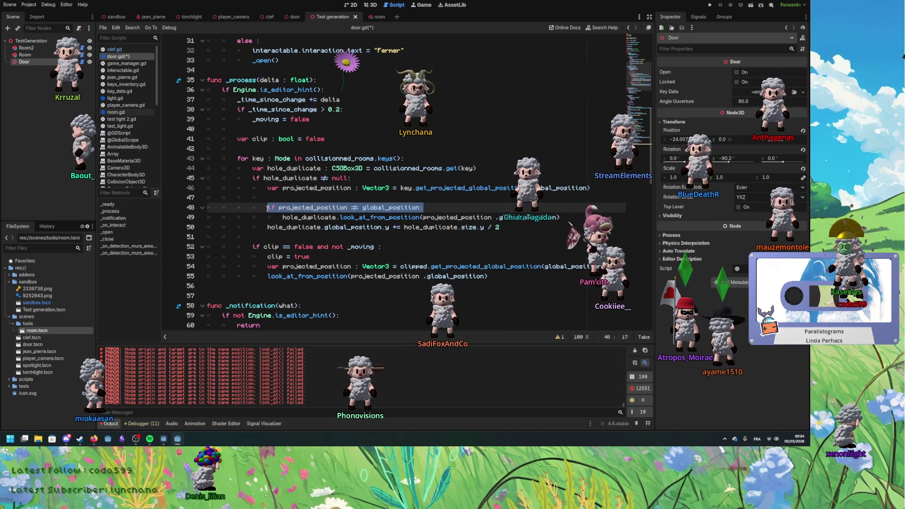
key("ctrl+c")
left_click(267, 276)
key("ctrl+v")
key("Return")
key("Tab")
key("BackSpace")
key("ctrl+s")
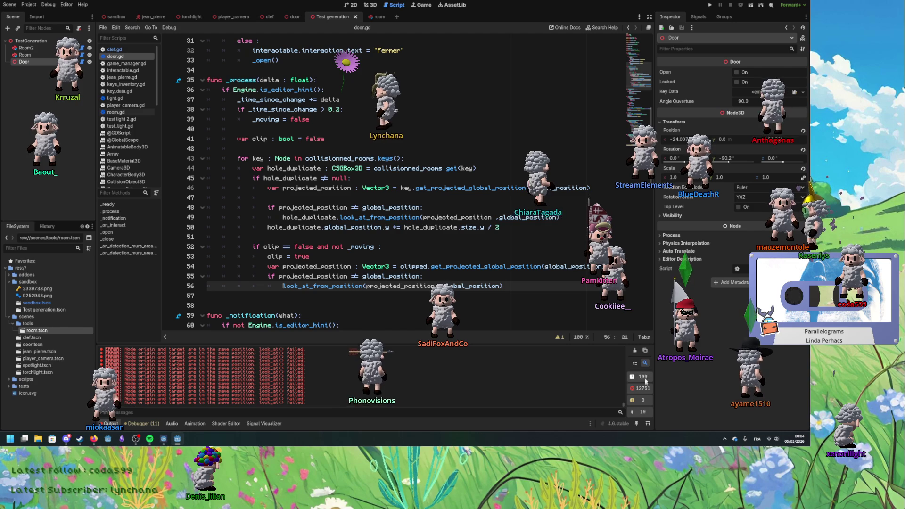
left_click(636, 352)
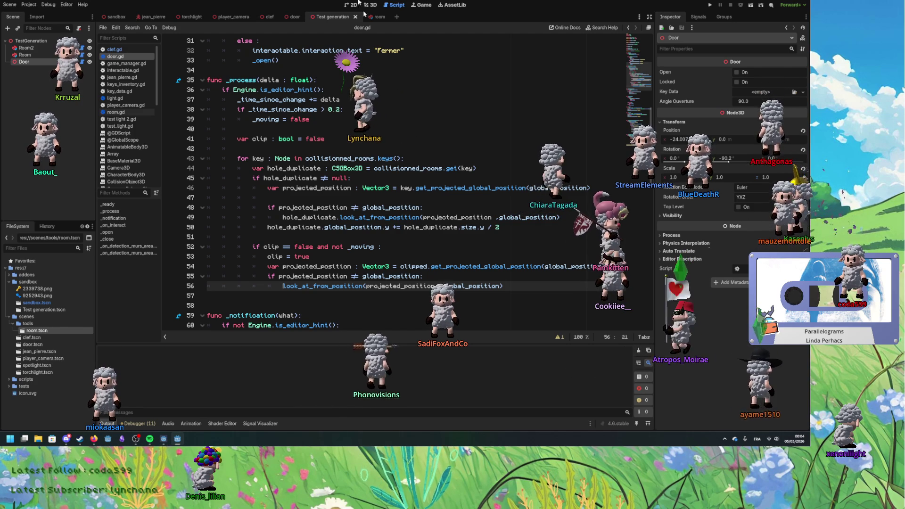
Step: Reload the saved Test generation scene, switch to 3D, and nudge the door slightly
left_click(9, 4)
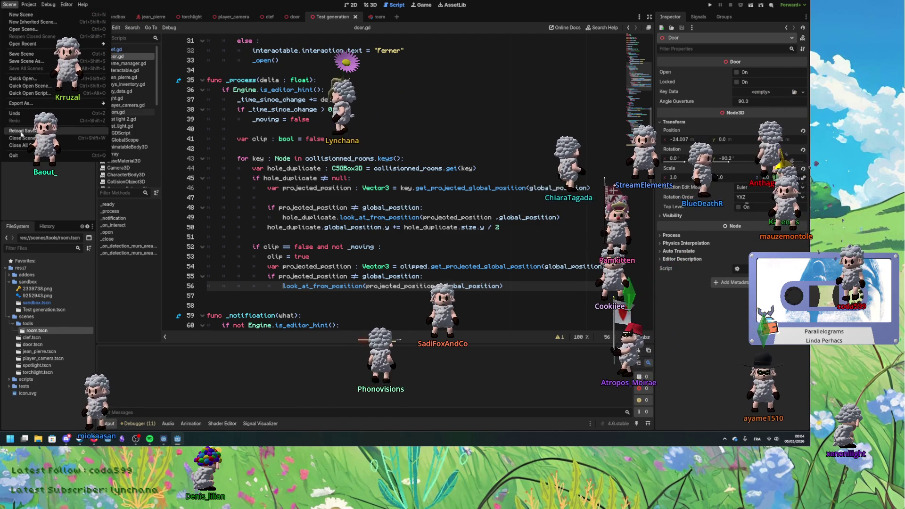
left_click(21, 131)
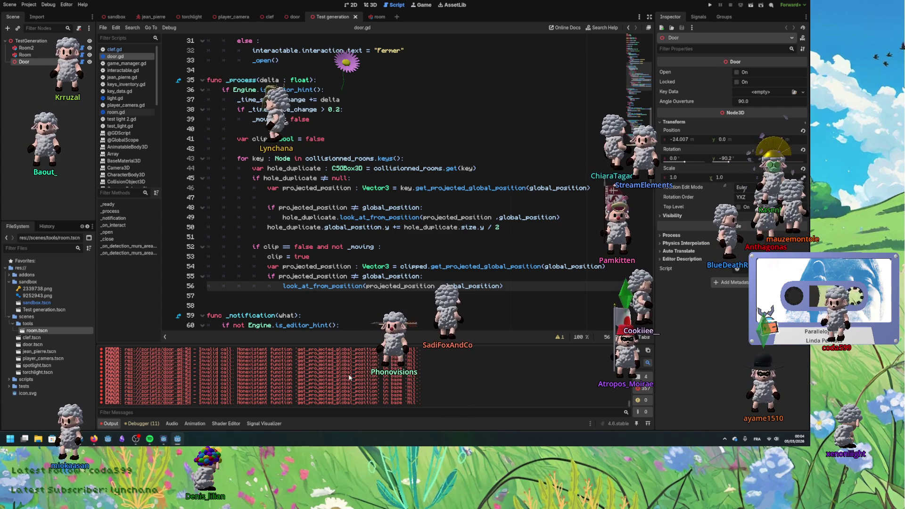
left_click(370, 5)
mouse_move(376, 196)
left_mouse_down()
mouse_move(364, 187)
mouse_move(381, 202)
left_mouse_up()
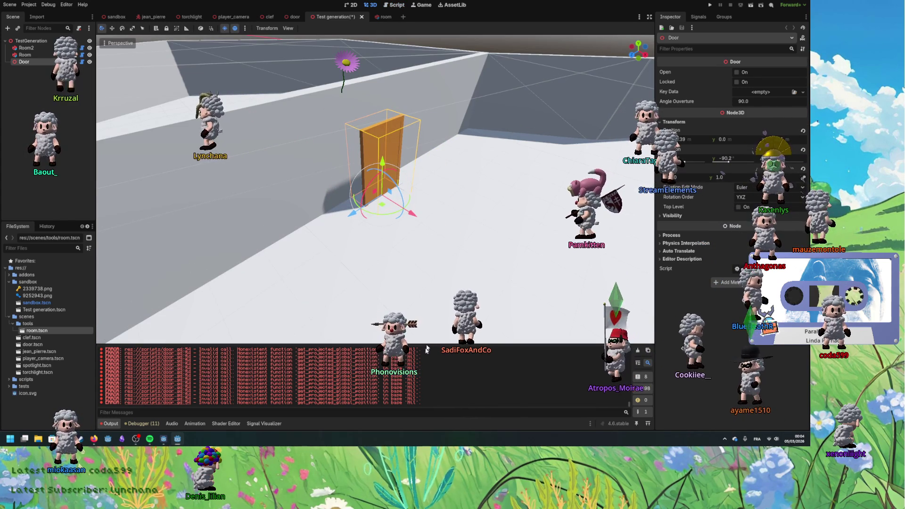
Step: Drag the door across the floor until it sits at -22.201, 0, 22.113
left_click_drag(449, 249, 372, 245)
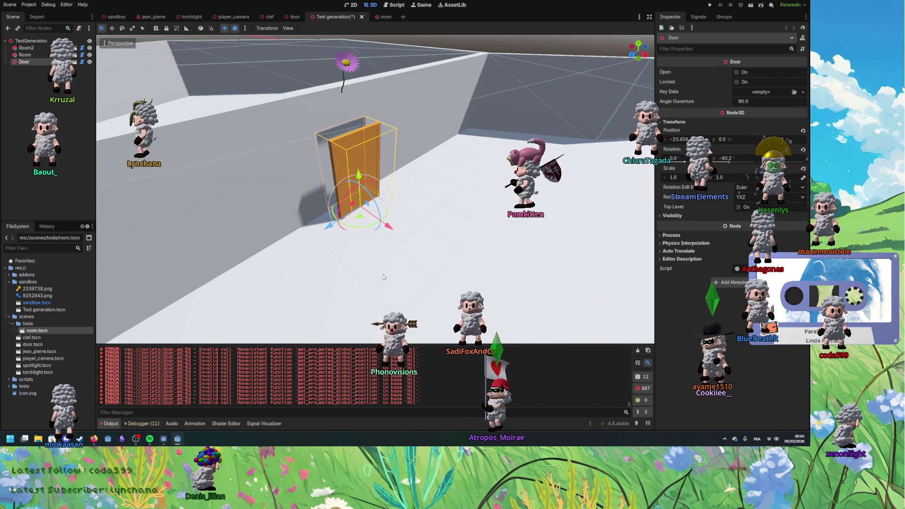
mouse_move(364, 219)
left_mouse_down()
mouse_move(435, 264)
mouse_move(365, 217)
mouse_move(417, 236)
left_mouse_up()
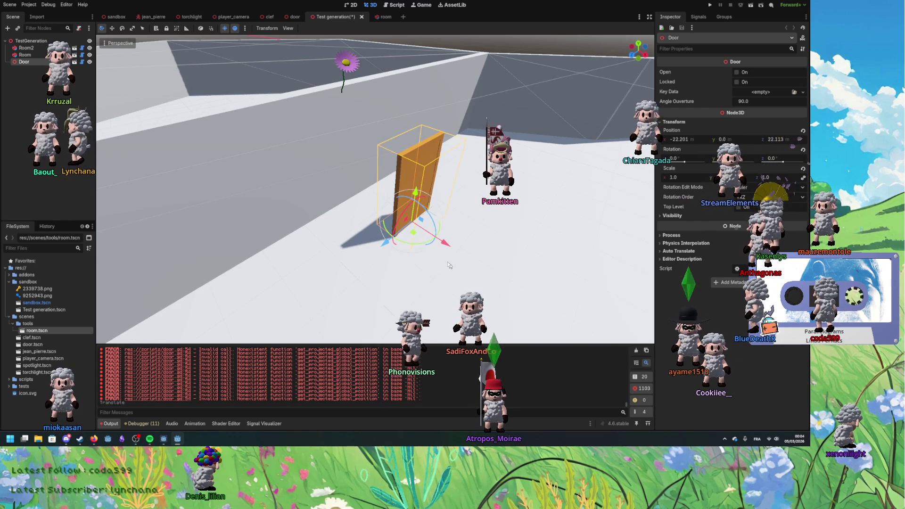
Step: Jump to door.gd's line-54 error and delete the 'var clipped : Room' declaration
left_click(389, 8)
scroll(339, 202, "down", 3)
left_click(339, 202)
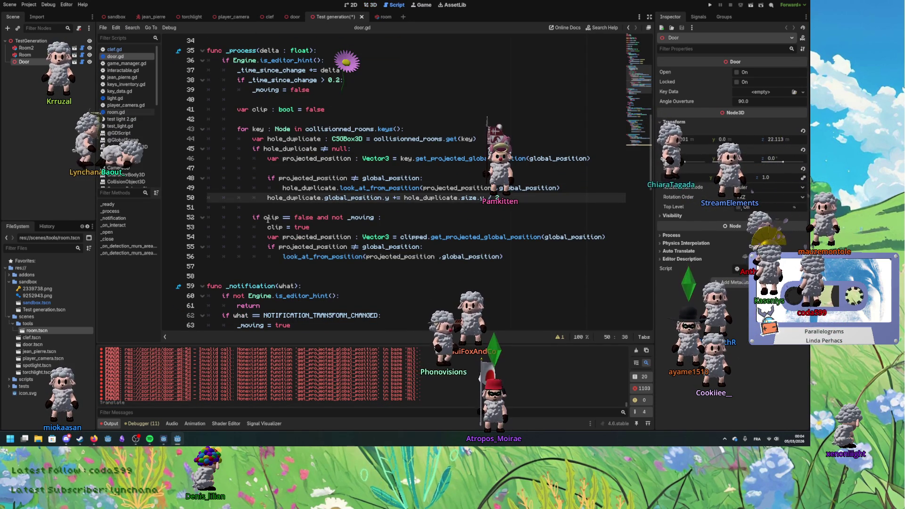
double_click(291, 139)
double_click(262, 129)
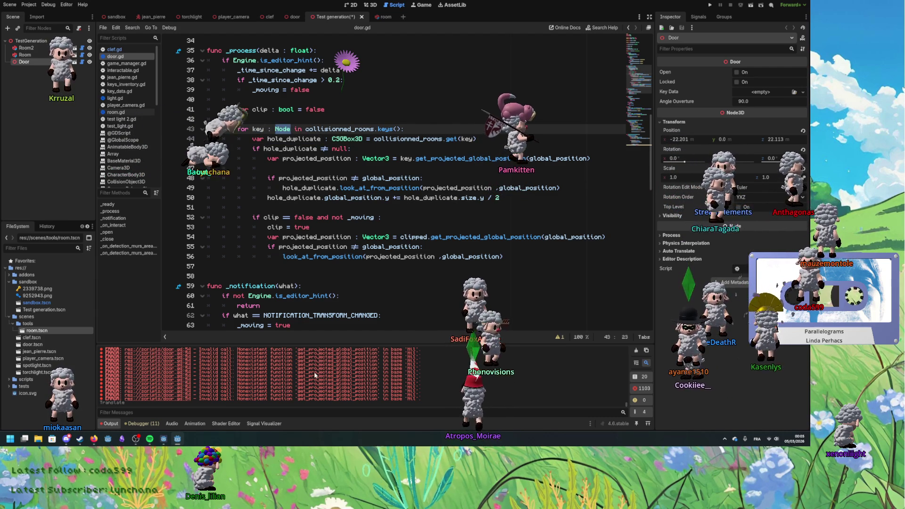
left_click(155, 388)
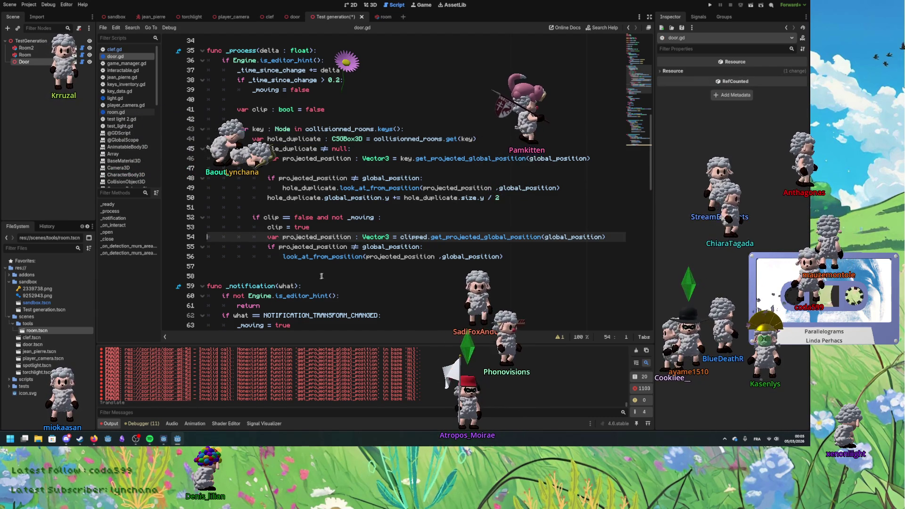
double_click(485, 236)
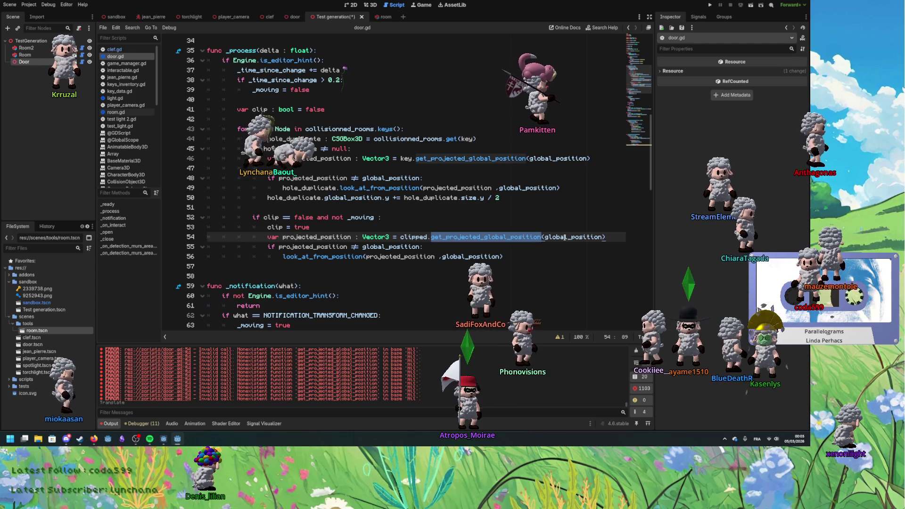
left_click(412, 237)
left_click(412, 237, "ctrl")
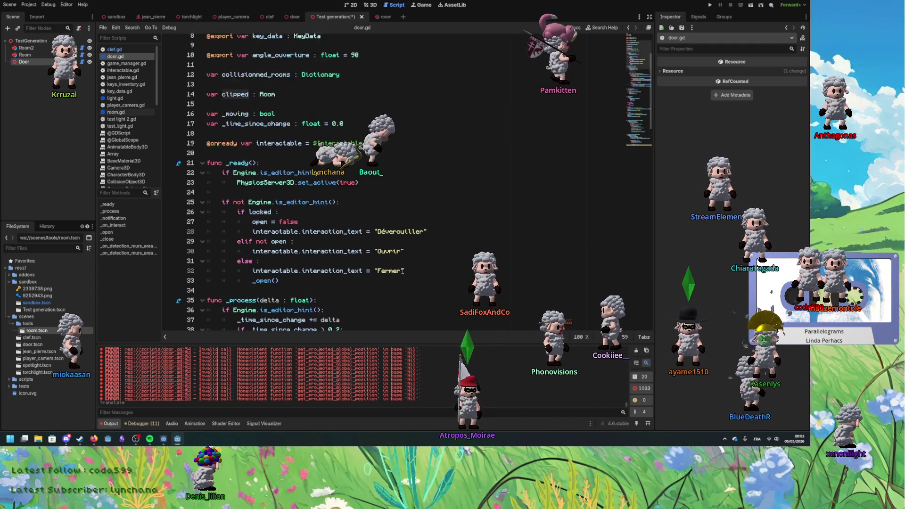
key("End")
key("shift+Up")
key("Delete")
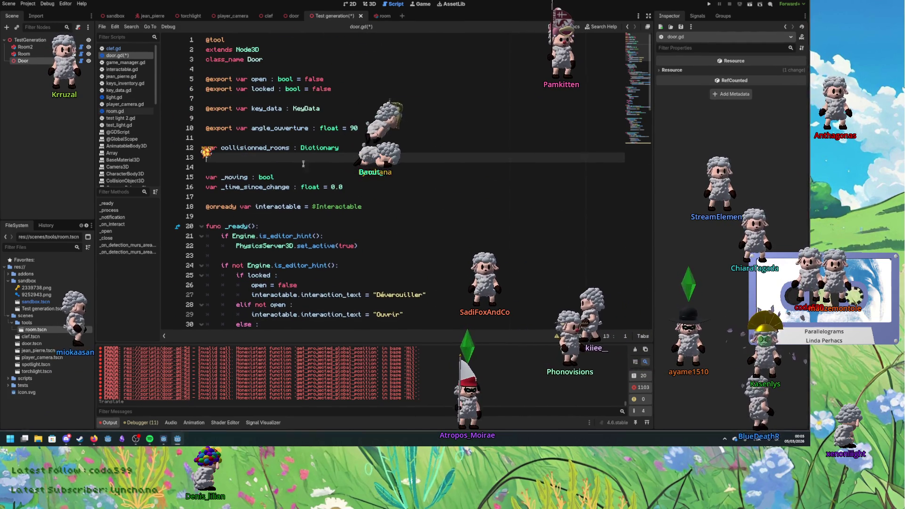
Step: Replace 'clipped' with 'key' on line 52, save, and return to the 3D view with Ctrl+F2
scroll(324, 227, "down", 10)
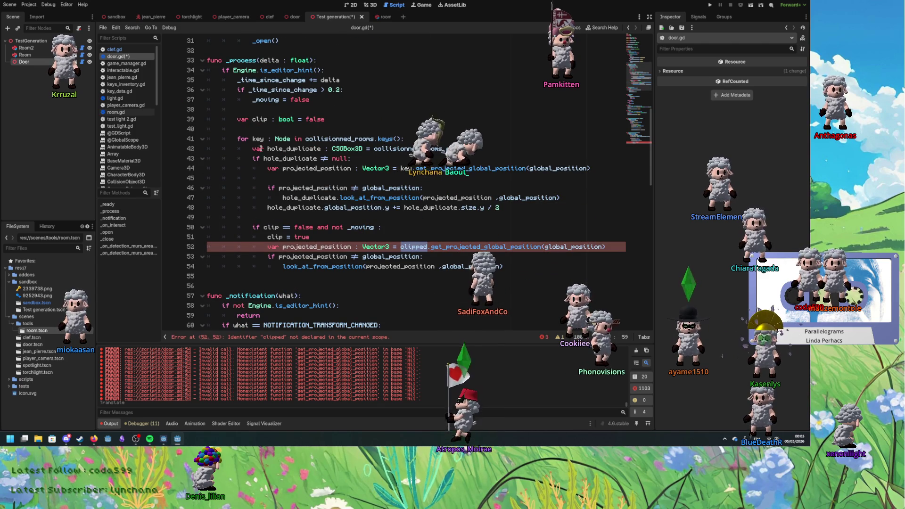
left_click(259, 139)
key("ctrl+c")
double_click(413, 247)
key("ctrl+v")
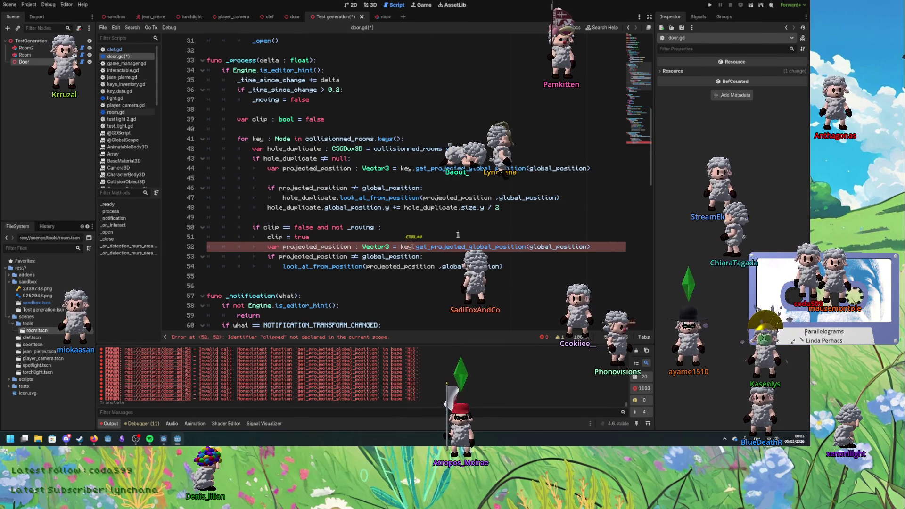
key("ctrl+s")
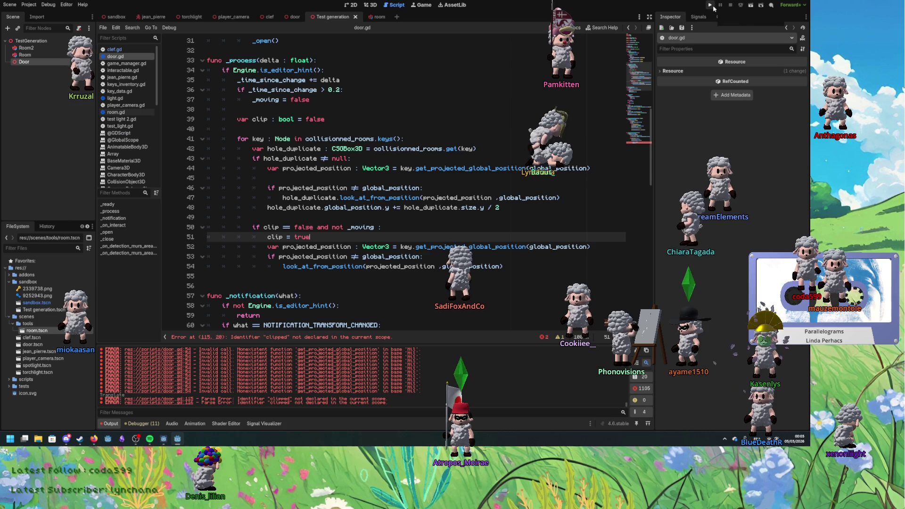
key("ctrl+F2")
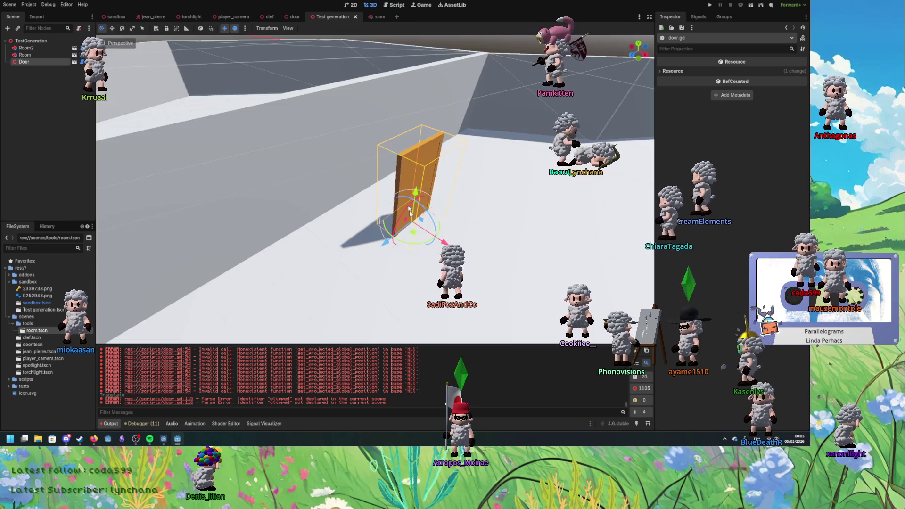
Step: Move the door along the wall, then delete the broken lines 115-116 at the end of door.gd
mouse_move(424, 227)
left_mouse_down()
mouse_move(360, 207)
mouse_move(418, 251)
left_mouse_up()
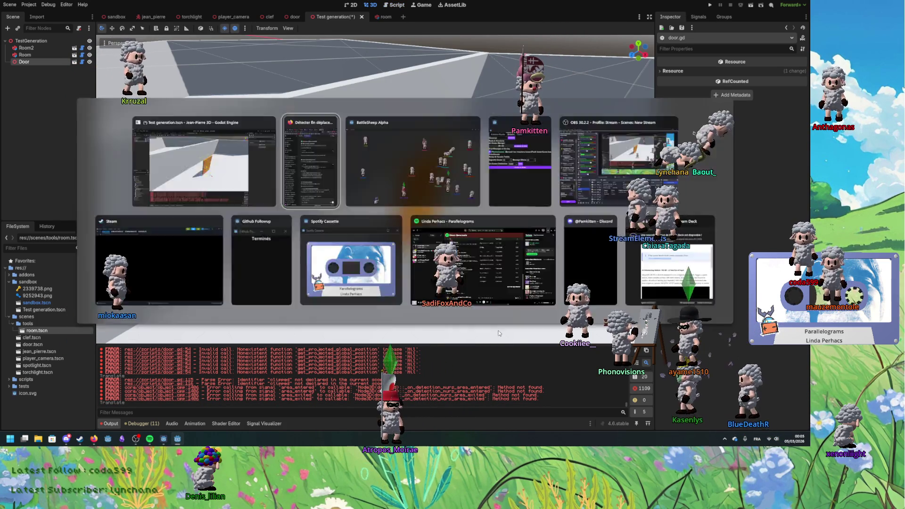
key("alt+Tab")
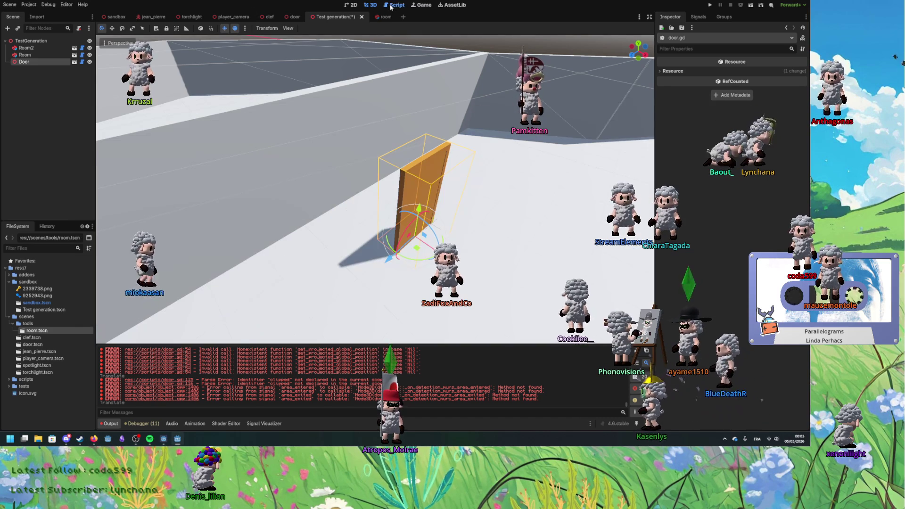
left_click(395, 5)
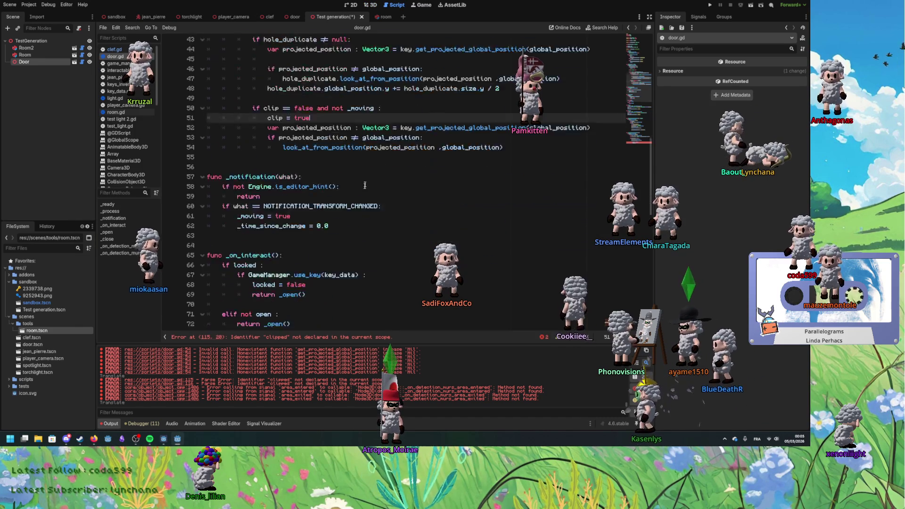
scroll(369, 188, "down", 4)
left_click_drag(342, 304, 354, 284)
key("Delete")
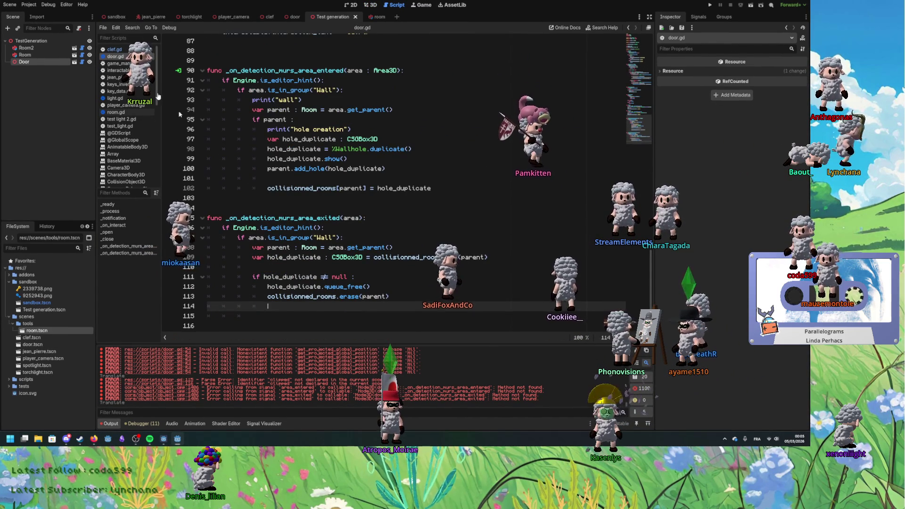
Step: Reload the saved scene and open room.gd at its line-24 error
left_click(9, 5)
left_click(7, 4)
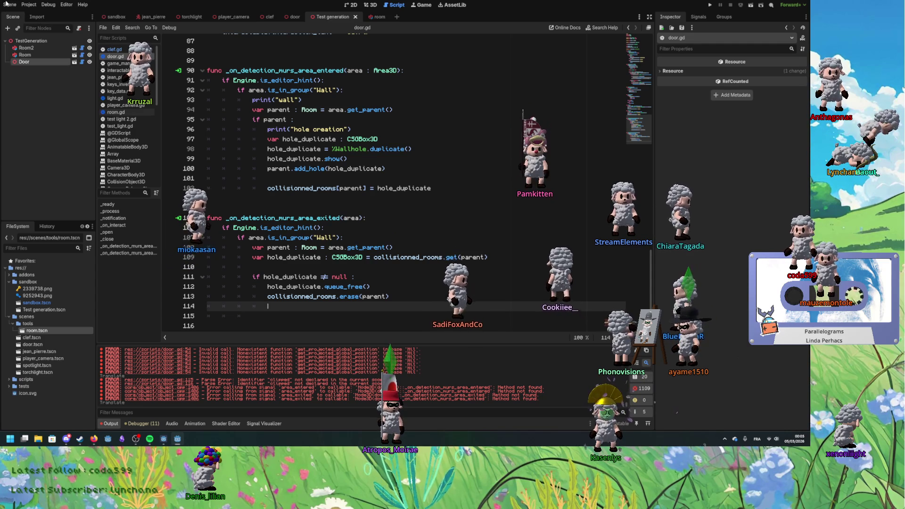
left_click(8, 4)
left_click(25, 131)
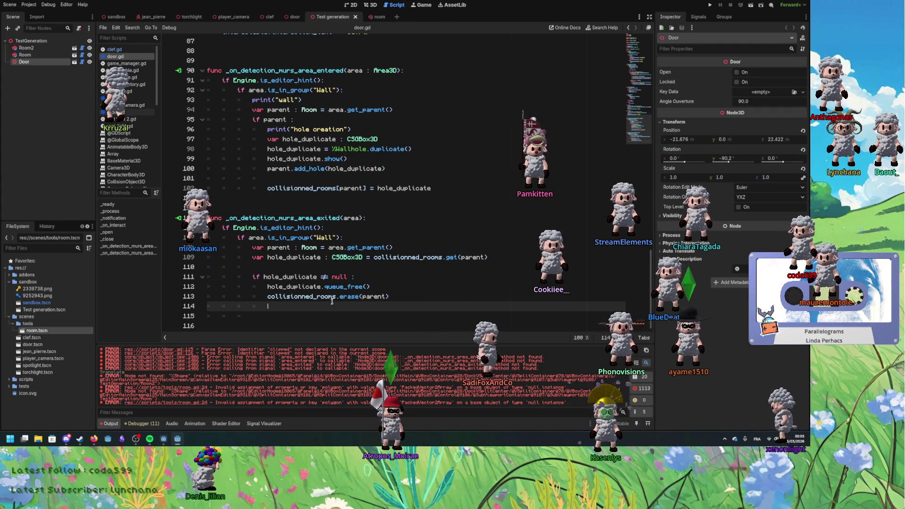
left_click(147, 403)
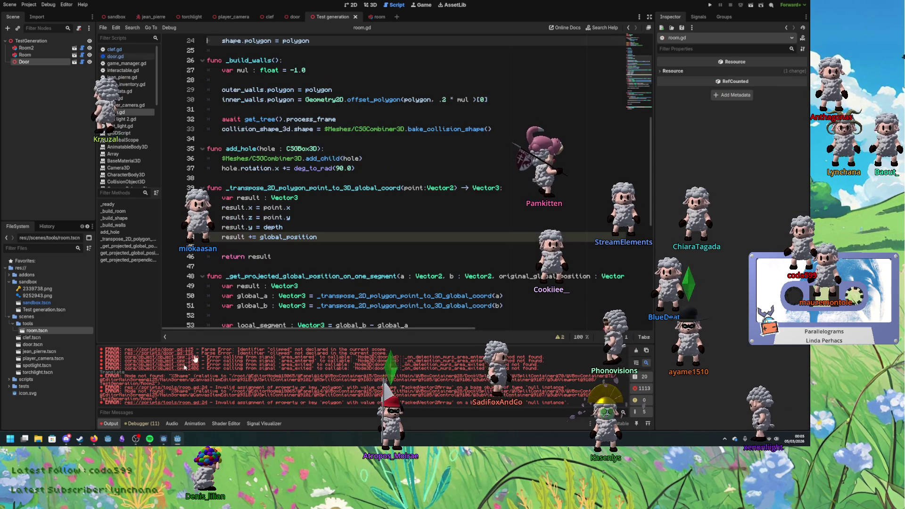
Step: Review room.gd's line-24 error, then slide the door against the wall in 3D to cut a hole
scroll(319, 246, "down", 4)
scroll(316, 257, "up", 3)
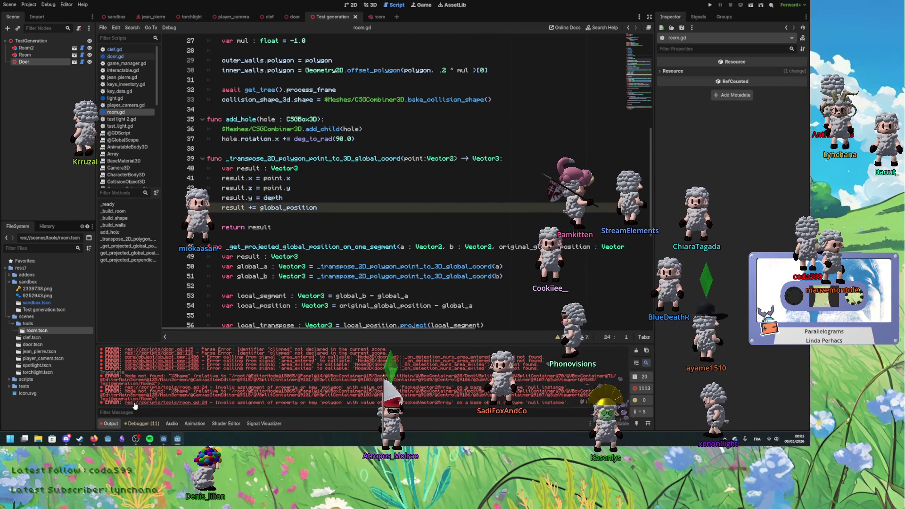
left_click(135, 404)
scroll(292, 269, "up", 3)
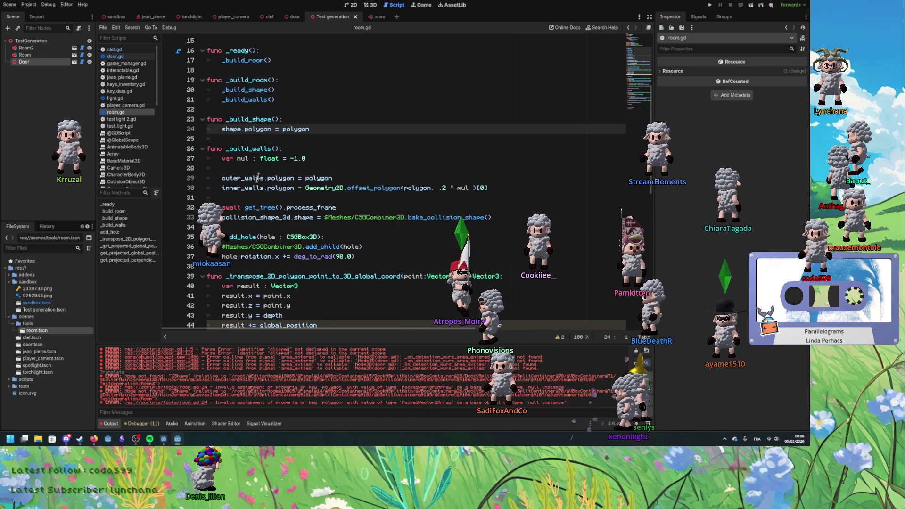
left_click(369, 6)
mouse_move(416, 250)
left_mouse_down()
mouse_move(289, 175)
mouse_move(325, 207)
mouse_move(418, 171)
mouse_move(293, 213)
mouse_move(271, 294)
mouse_move(420, 306)
mouse_move(307, 222)
mouse_move(442, 178)
mouse_move(330, 226)
mouse_move(264, 278)
mouse_move(330, 227)
mouse_move(316, 222)
mouse_move(335, 216)
mouse_move(472, 240)
mouse_move(359, 231)
mouse_move(348, 219)
mouse_move(367, 234)
left_mouse_up()
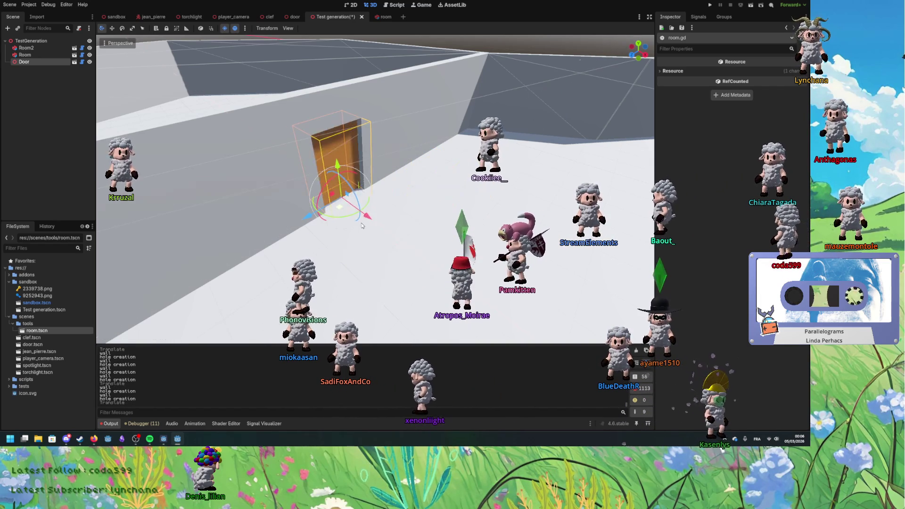
Step: Zoom and orbit around the door and wall, then open door.gd in the script editor
mouse_move(338, 211)
left_mouse_down()
mouse_move(382, 207)
mouse_move(363, 219)
left_mouse_up()
mouse_move(422, 241)
left_mouse_down()
mouse_move(454, 244)
mouse_move(429, 273)
left_mouse_up()
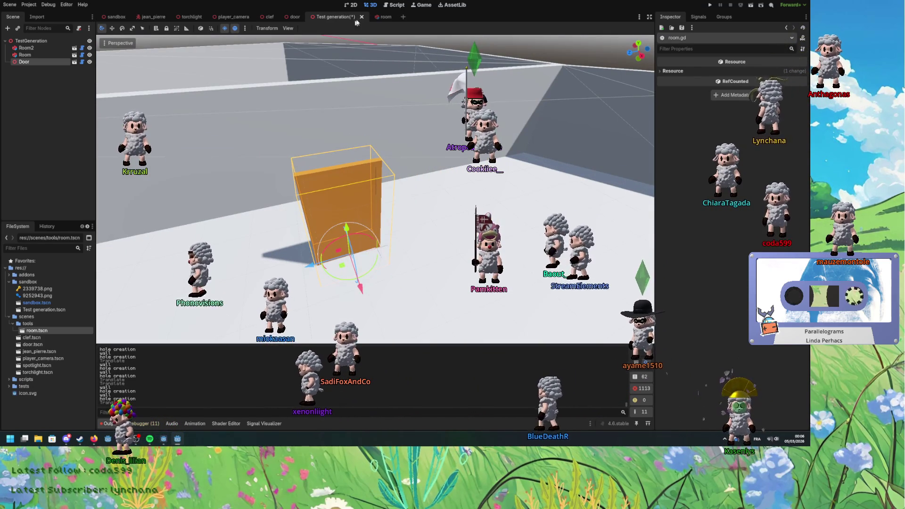
left_click(386, 6)
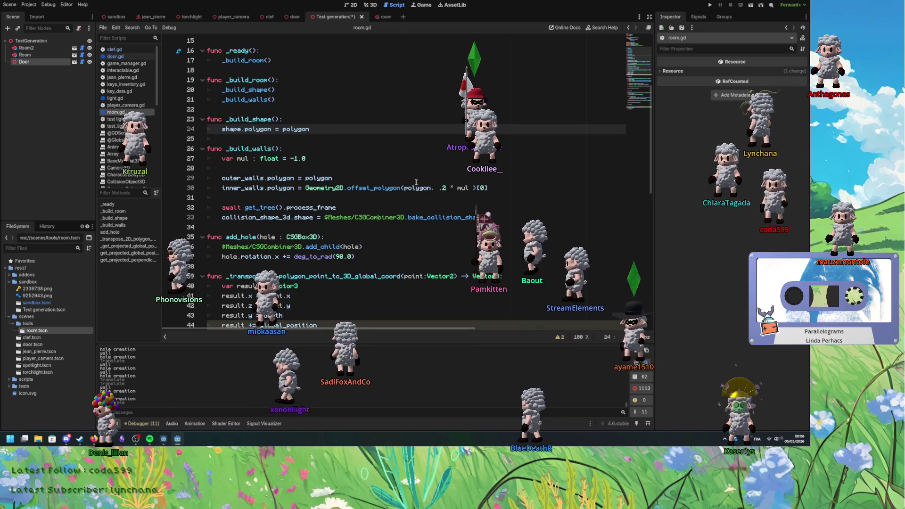
scroll(423, 184, "down", 2)
scroll(278, 158, "up", 6)
left_click(118, 57)
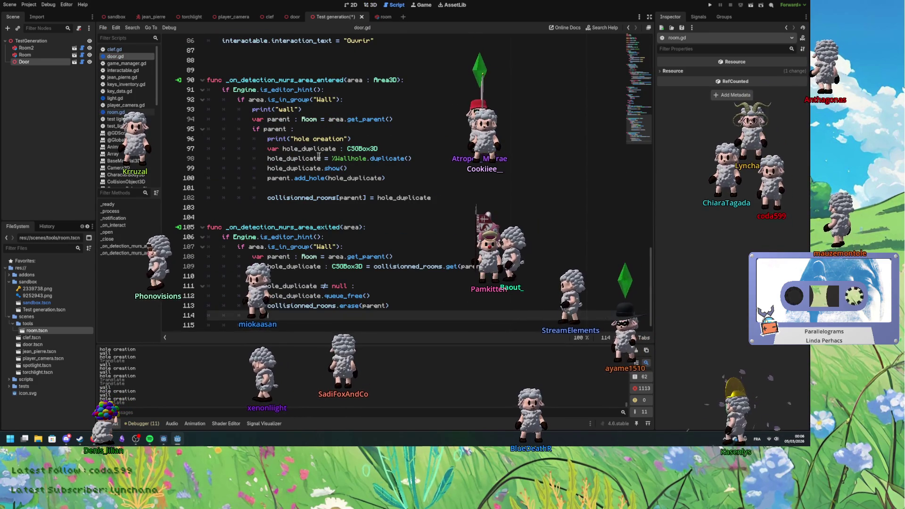
scroll(233, 194, "up", 3)
scroll(233, 194, "up", 20)
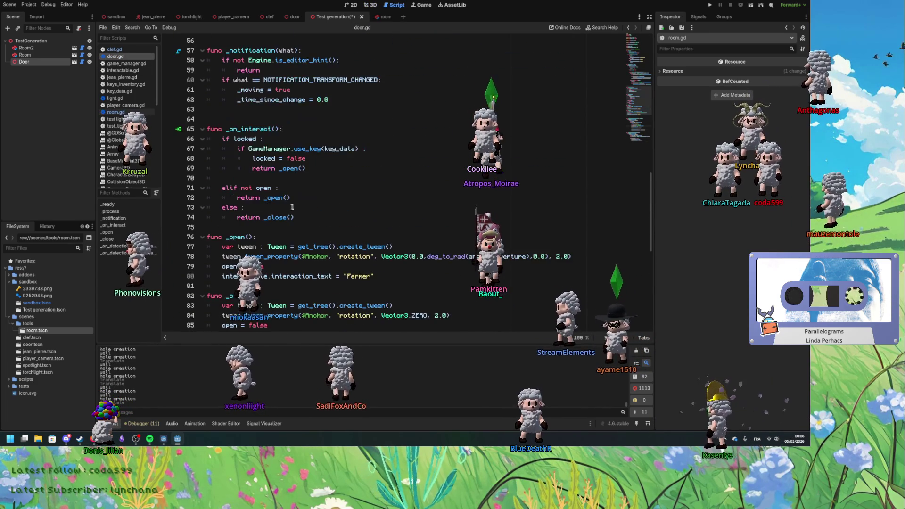
scroll(280, 243, "up", 1)
scroll(306, 236, "down", 2)
Step: Change the delay on line 36 from 0.2 to 0.5, save, and return to 3D
left_click(341, 227)
type("5:")
key("ctrl+s")
left_click(370, 188)
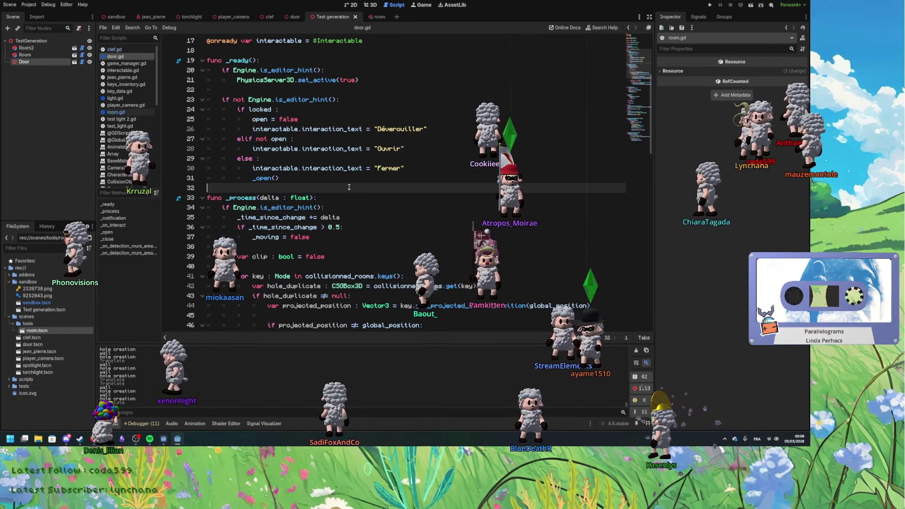
left_click(371, 5)
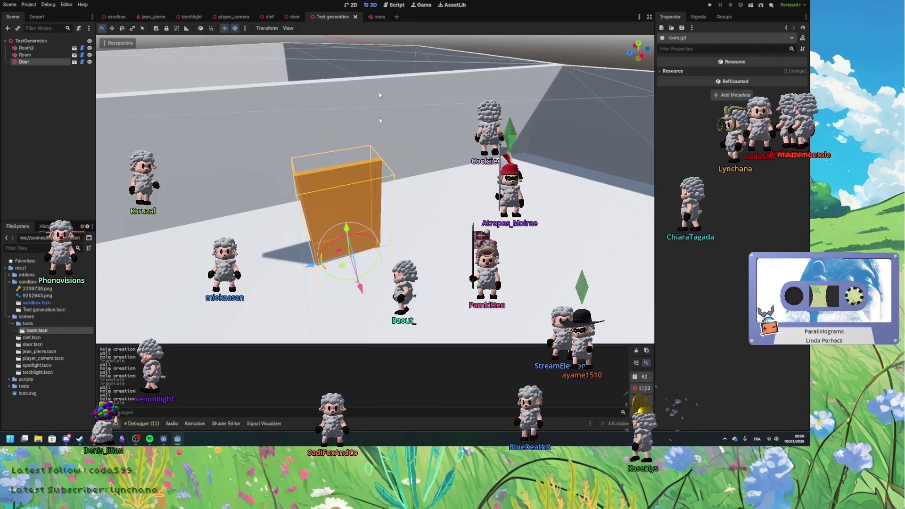
Step: Select the door in the viewport and move it to a new spot on the floor
left_click(338, 249)
left_click(332, 210)
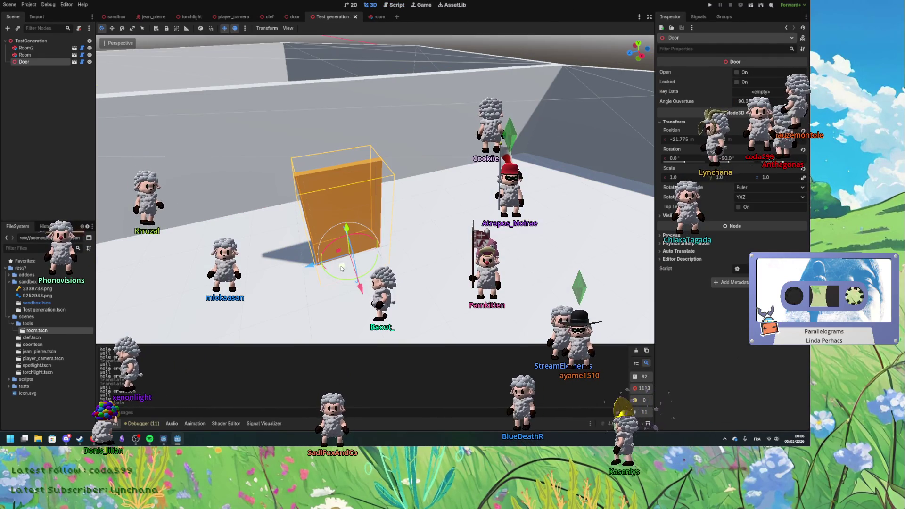
mouse_move(333, 210)
left_mouse_down()
mouse_move(311, 188)
mouse_move(300, 143)
mouse_move(337, 214)
mouse_move(349, 273)
mouse_move(321, 214)
left_mouse_up()
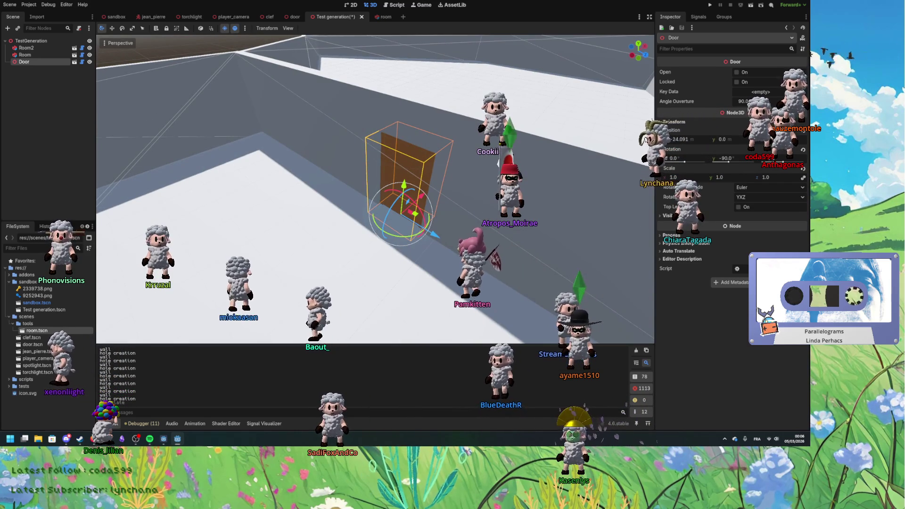
left_click(228, 113)
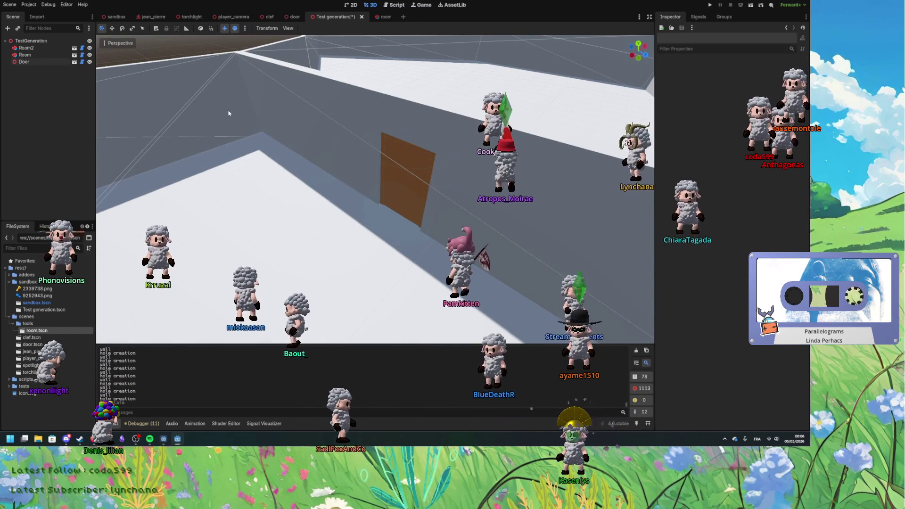
Step: Reload the saved scene, drag the door to about -21.529, 0, 23.259, and reopen door.gd
left_click(40, 62)
left_click(9, 4)
left_click(28, 133)
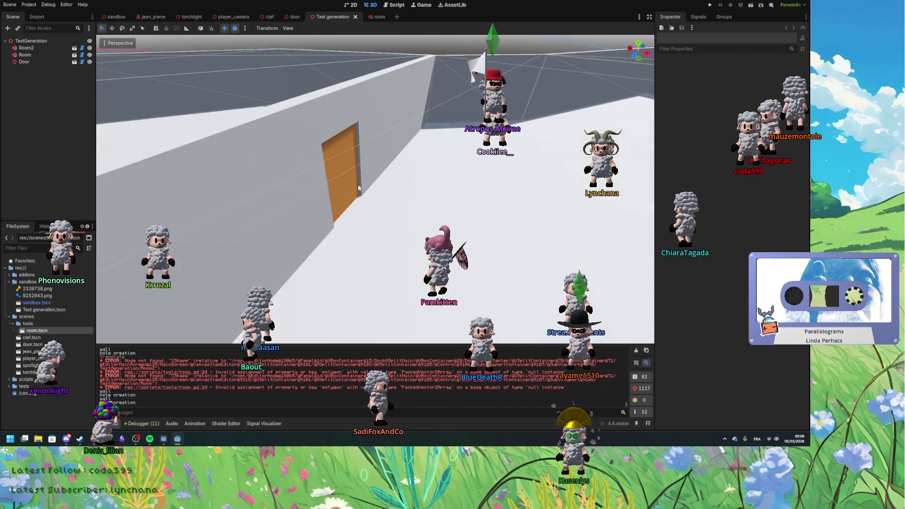
left_click(367, 212)
mouse_move(366, 220)
left_mouse_down()
mouse_move(410, 212)
mouse_move(325, 207)
mouse_move(397, 241)
mouse_move(404, 199)
left_mouse_up()
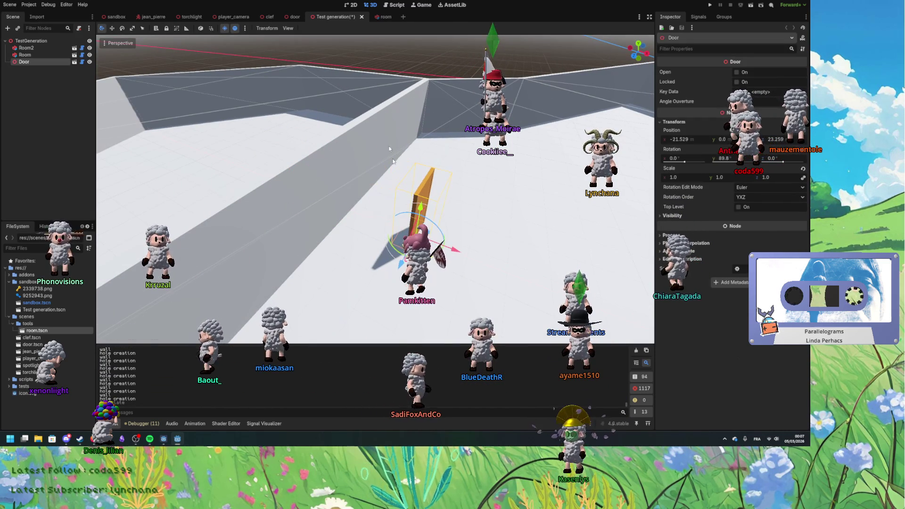
left_click(398, 6)
left_click(299, 196)
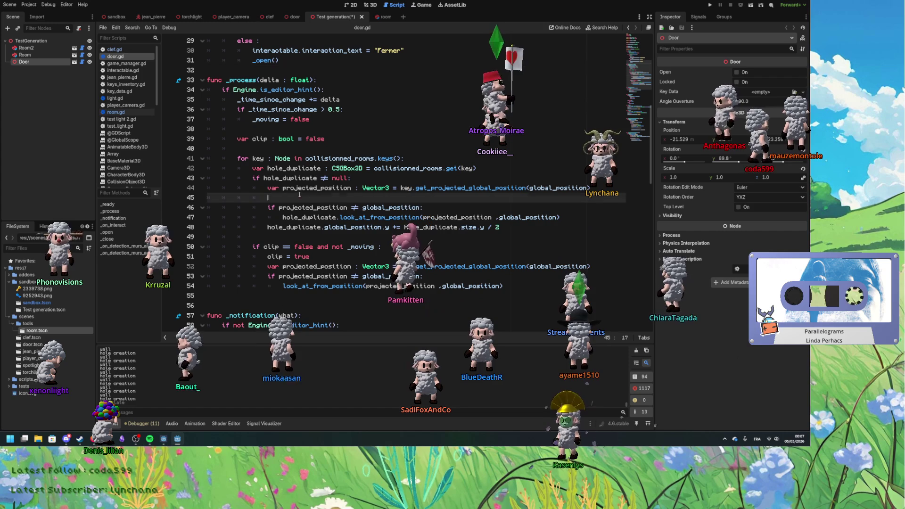
Step: Inspect the _moving = false assignment on line 50 of door.gd
double_click(302, 246)
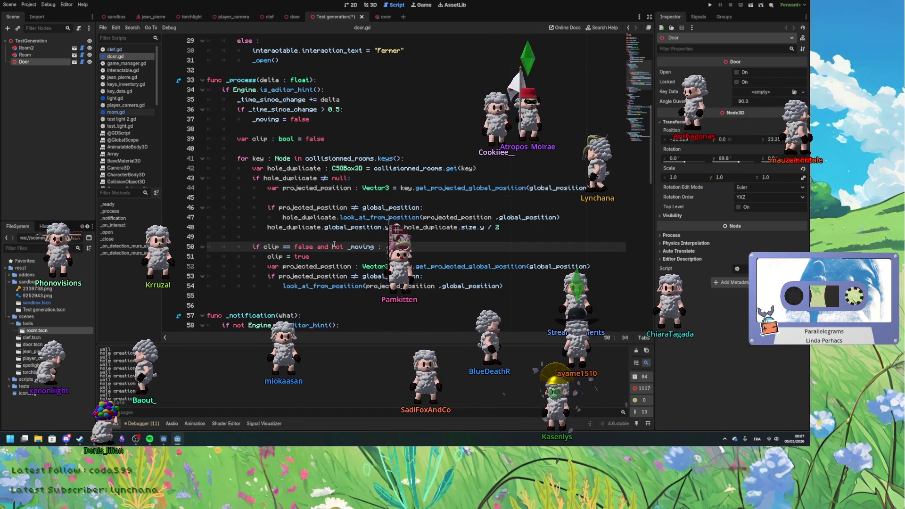
double_click(351, 246)
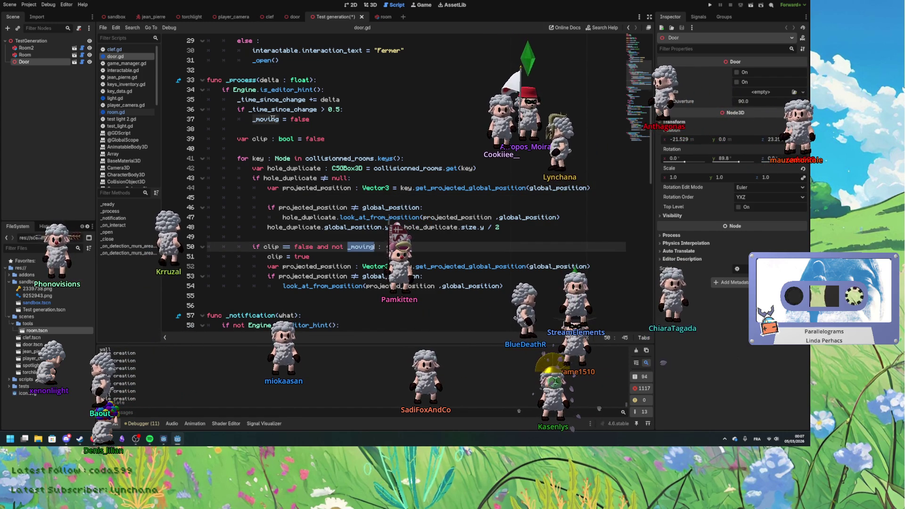
scroll(325, 232, "down", 4)
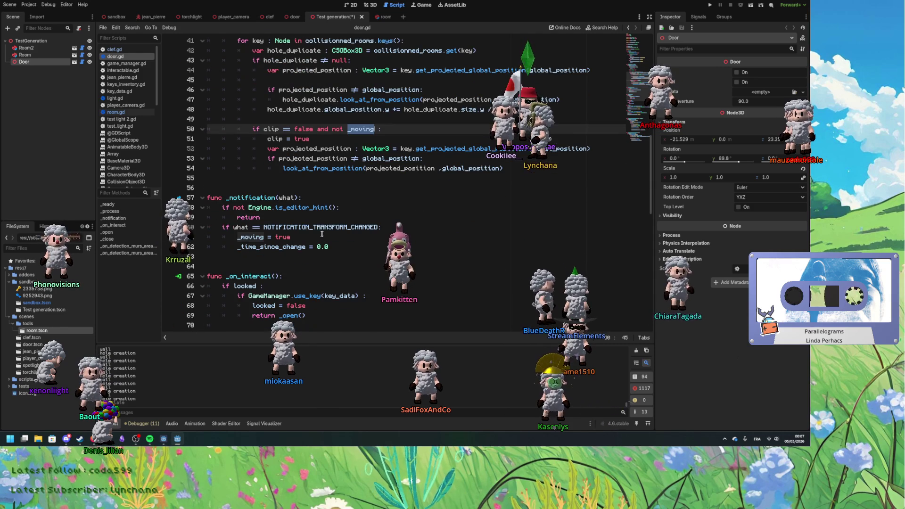
scroll(326, 268, "down", 3)
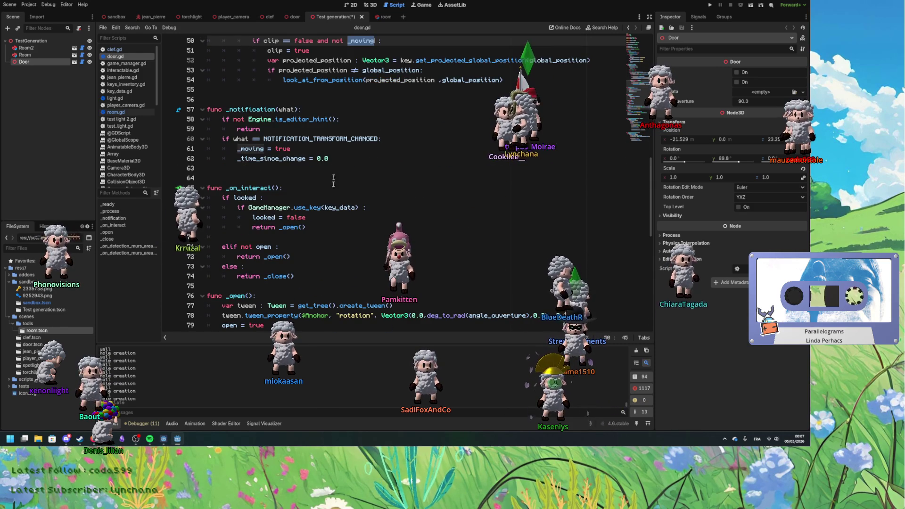
scroll(299, 144, "up", 1)
Step: Add print(what) as the first line of _notification, above the editor-hint check
left_click(351, 147)
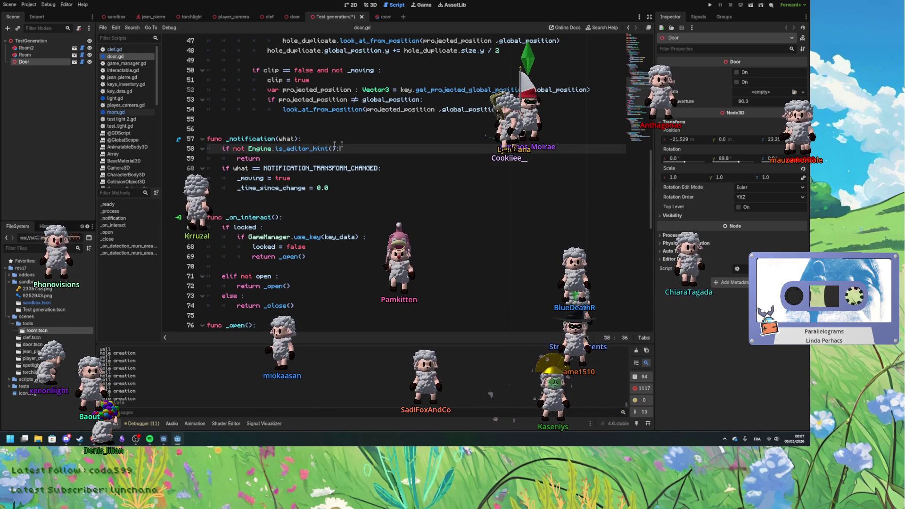
left_click(287, 158)
scroll(279, 188, "up", 1)
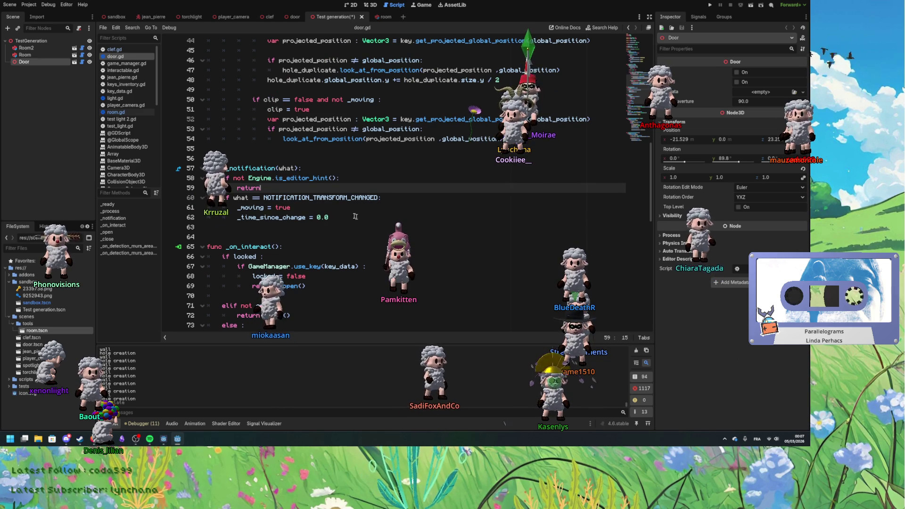
left_click(323, 169)
key("Return")
key("Return")
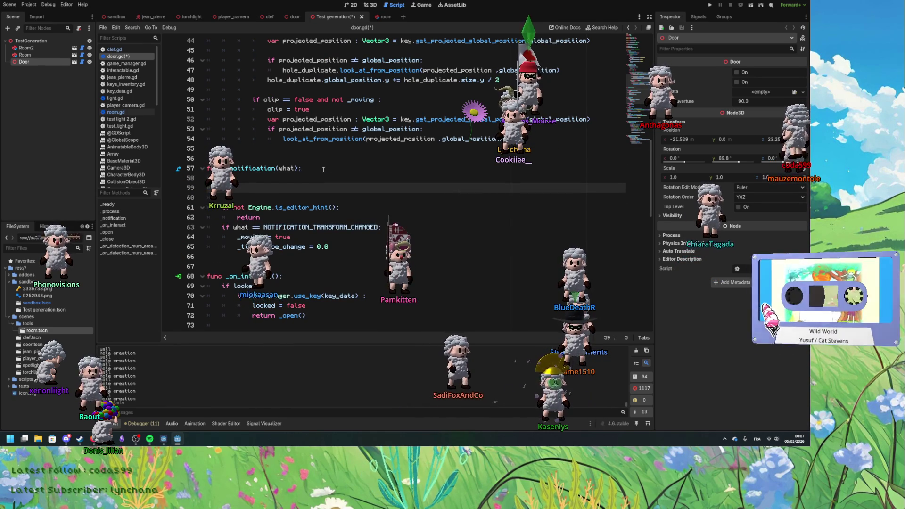
type("(")
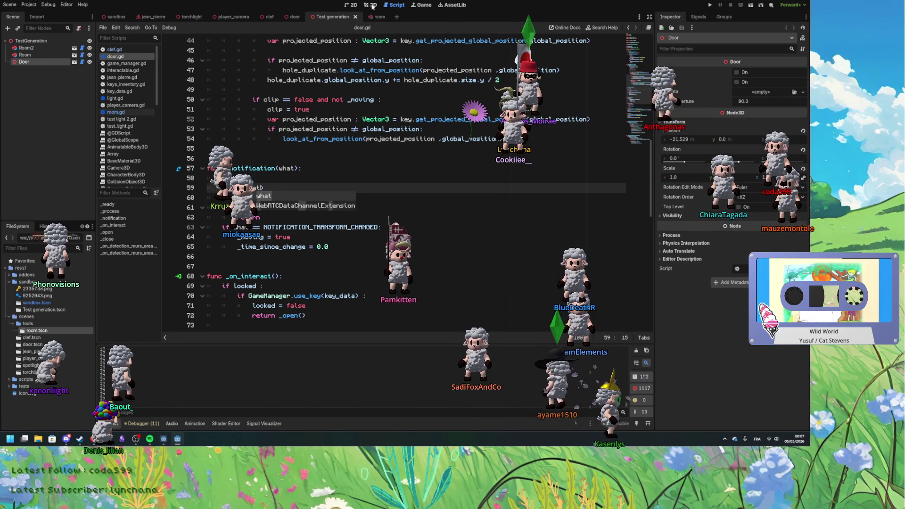
type(")")
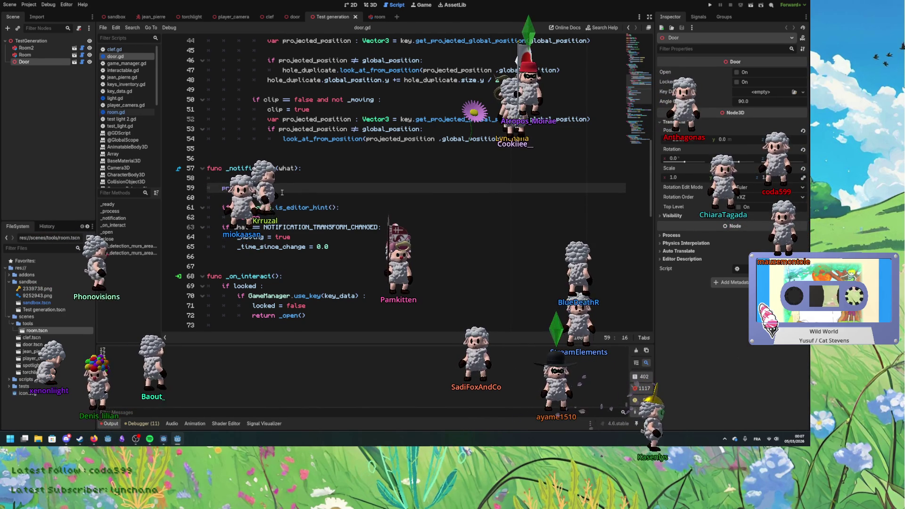
Step: Open the Node3D docs for NOTIFICATION_TRANSFORM_CHANGED and read the notification constants
left_click(292, 229, "ctrl")
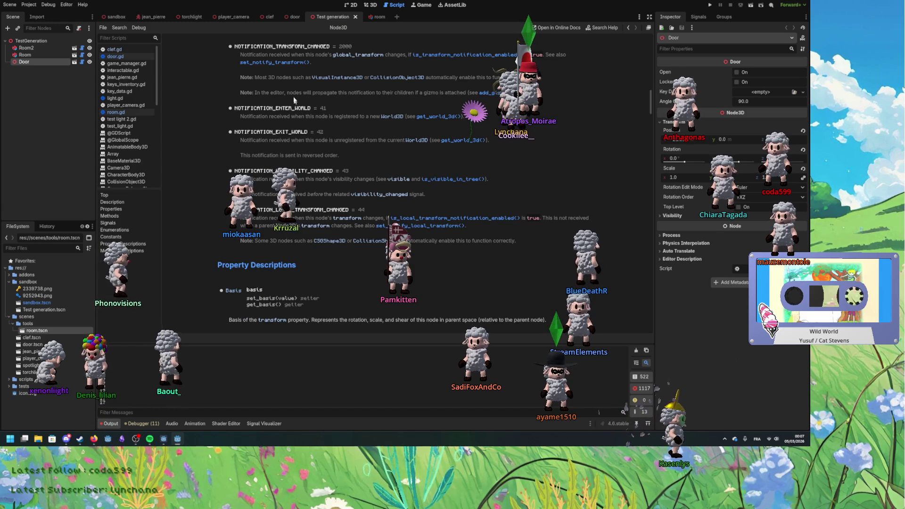
scroll(356, 156, "up", 5)
scroll(357, 156, "down", 3)
scroll(357, 156, "up", 5)
scroll(356, 152, "up", 10)
scroll(333, 187, "down", 10)
scroll(334, 187, "down", 6)
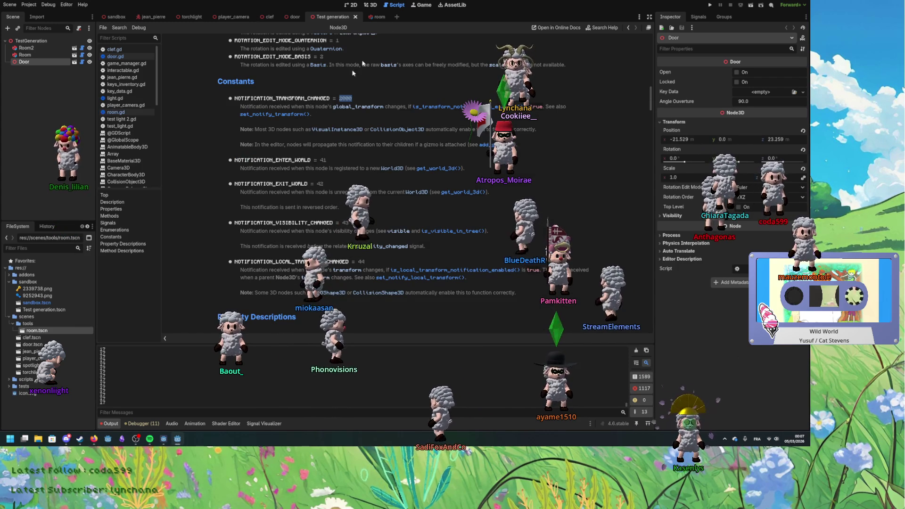
Step: Drag the Door along the floor to about -20.022, 0, 23.959 in the 3D view
left_click(370, 5)
mouse_move(379, 230)
left_mouse_down()
mouse_move(383, 246)
mouse_move(454, 296)
left_mouse_up()
left_click_drag(454, 304, 413, 282)
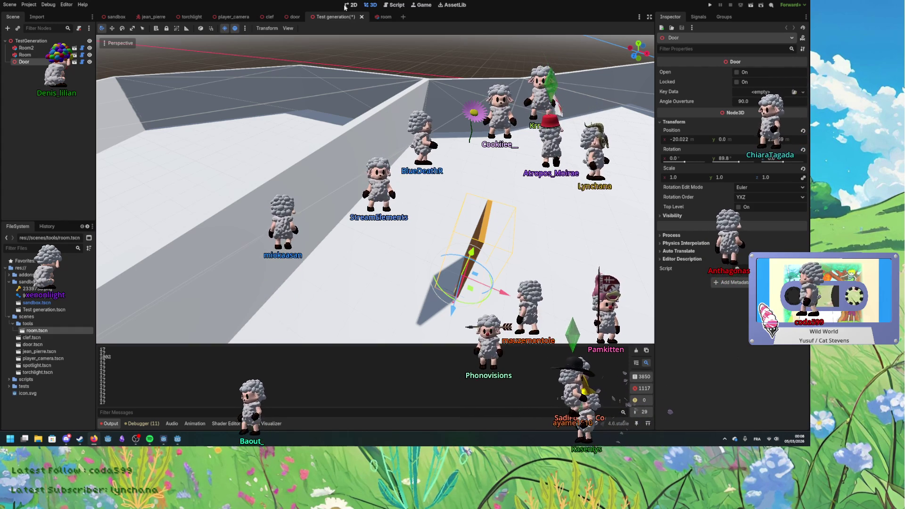
left_click(392, 5)
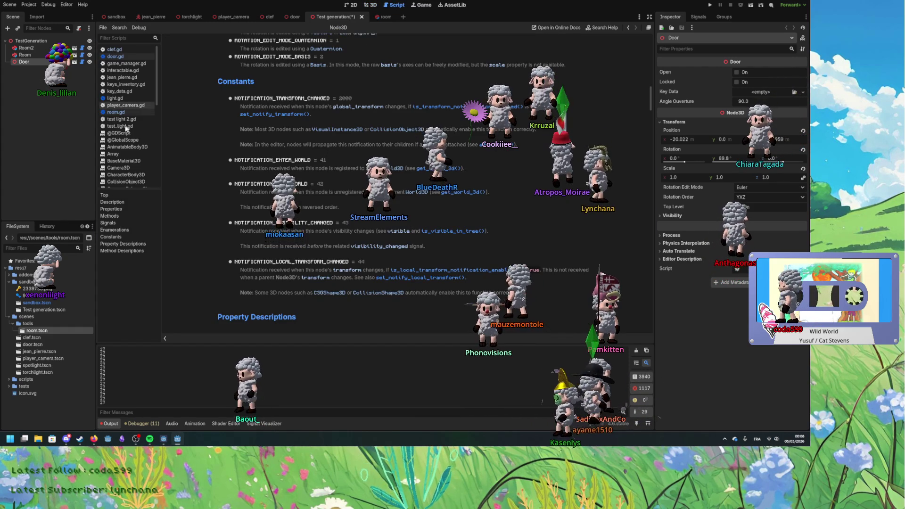
Step: Add an editor-only set_notify_transform(true) call under the editor-hint check in _ready
left_click(118, 56)
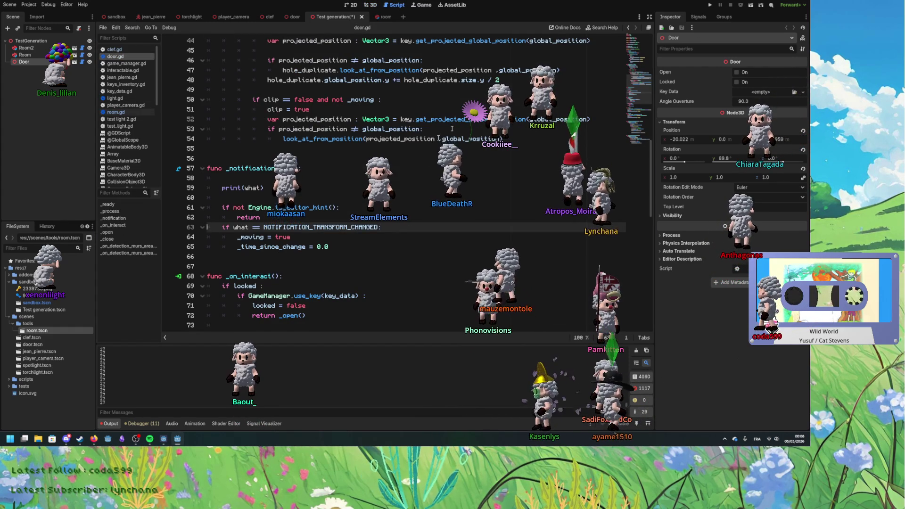
scroll(318, 163, "up", 7)
scroll(318, 163, "down", 2)
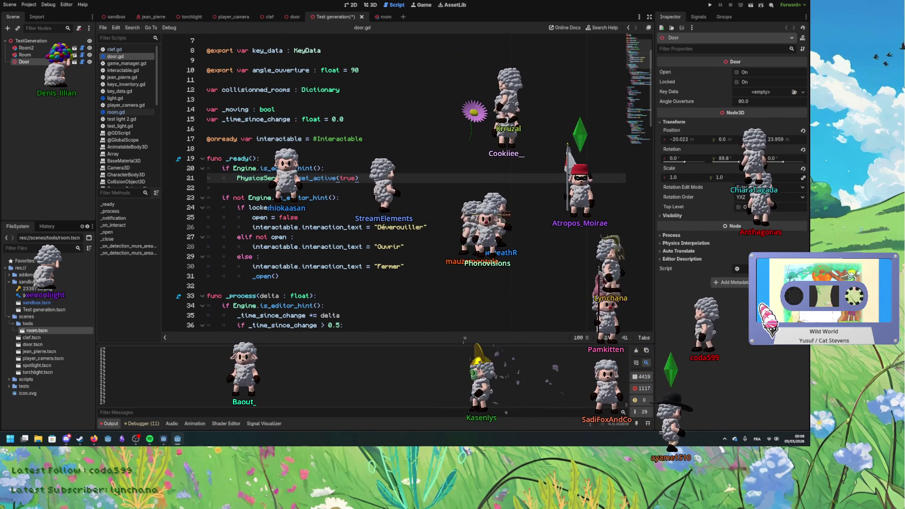
key("ctrl+v")
left_click_drag(324, 187, 361, 178)
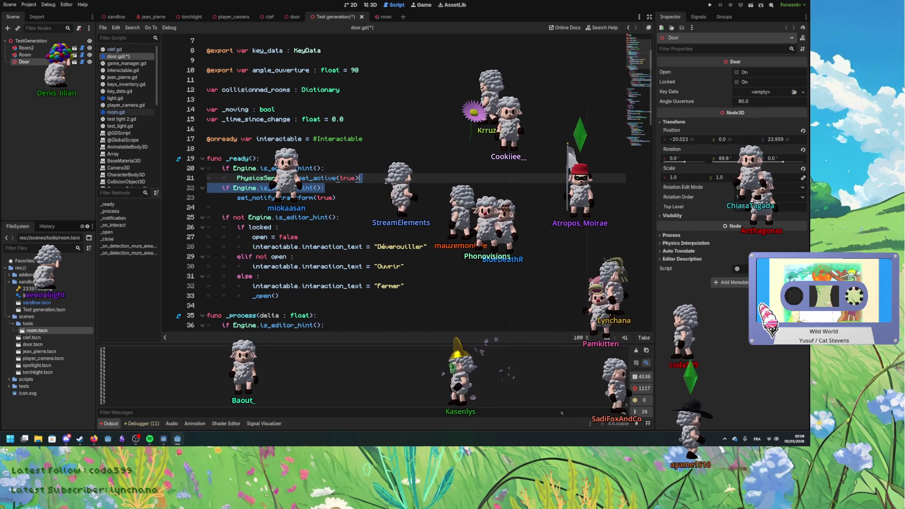
key("Delete")
key("Tab")
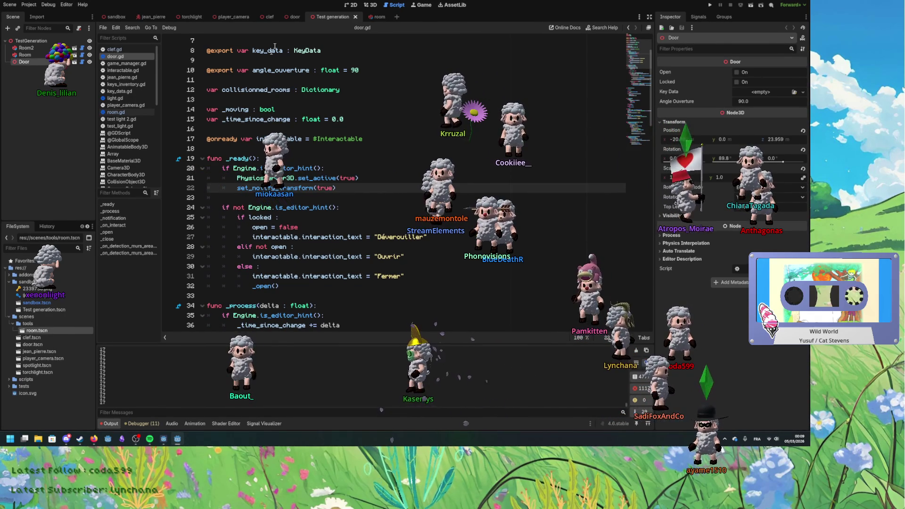
Step: Move the Door left in the 3D view to test the transform notifications
left_click(370, 5)
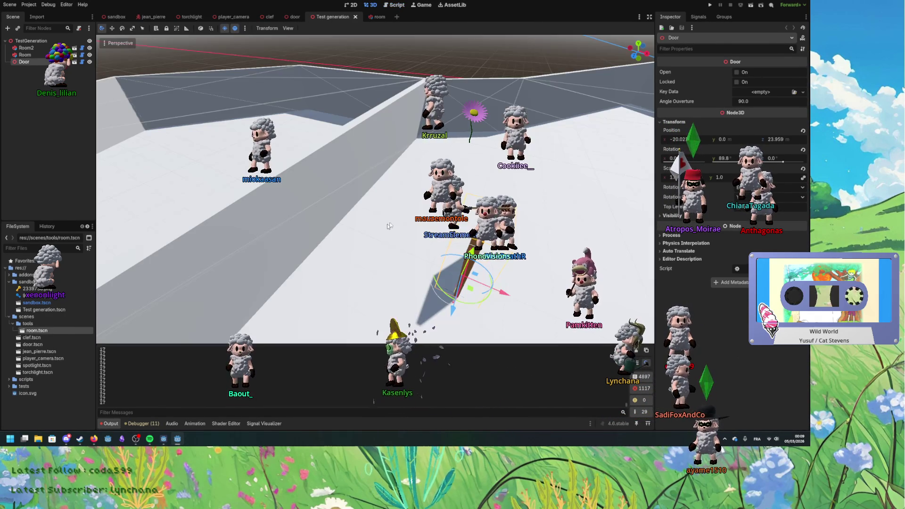
left_click(9, 5)
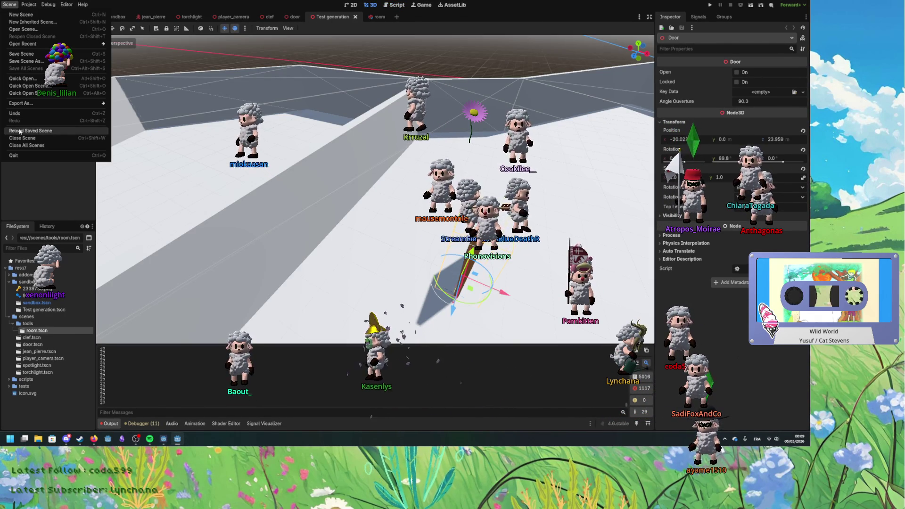
mouse_move(455, 290)
left_mouse_down()
mouse_move(403, 302)
mouse_move(490, 290)
mouse_move(307, 238)
mouse_move(448, 278)
left_mouse_up()
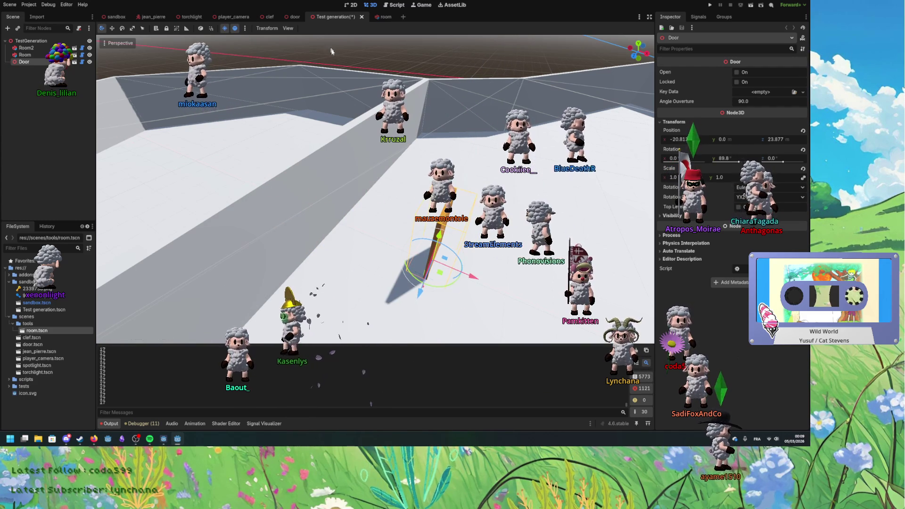
Step: Delete the debug print(what) line from _notification and save door.gd
left_click(387, 6)
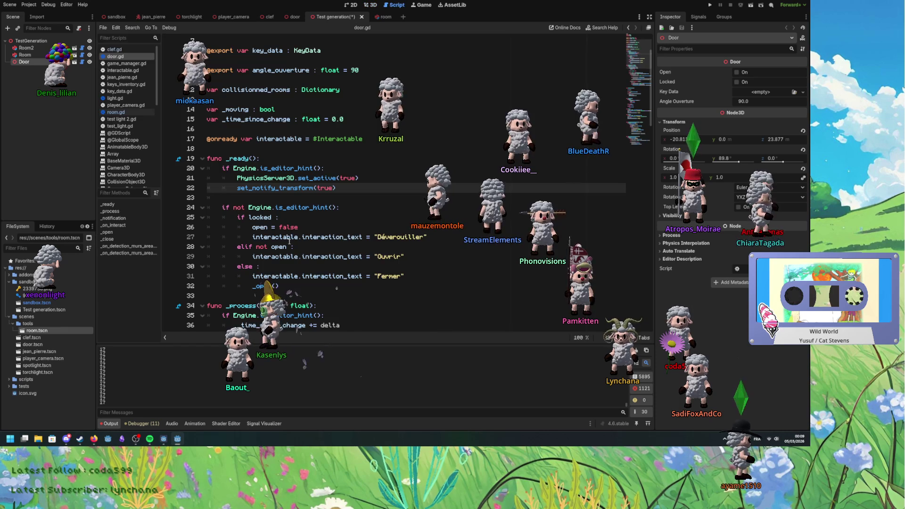
scroll(285, 220, "down", 15)
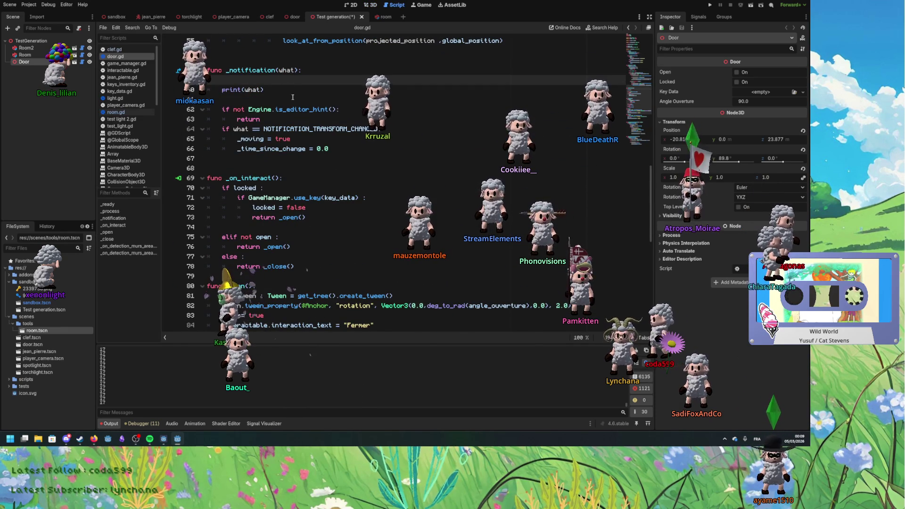
left_click_drag(321, 89, 321, 79)
key("BackSpace")
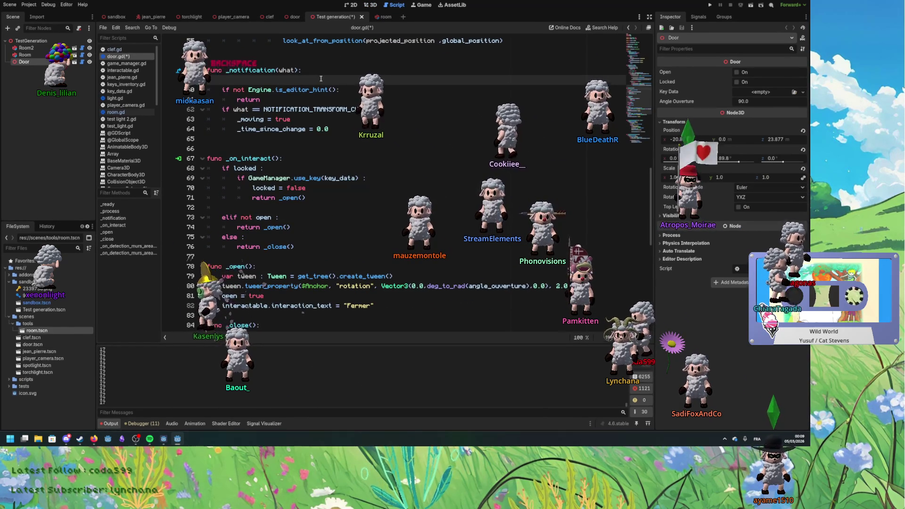
key("ctrl+s")
Step: Lower the stop delay on line 37 from 0.5 to 0.1
scroll(330, 188, "up", 12)
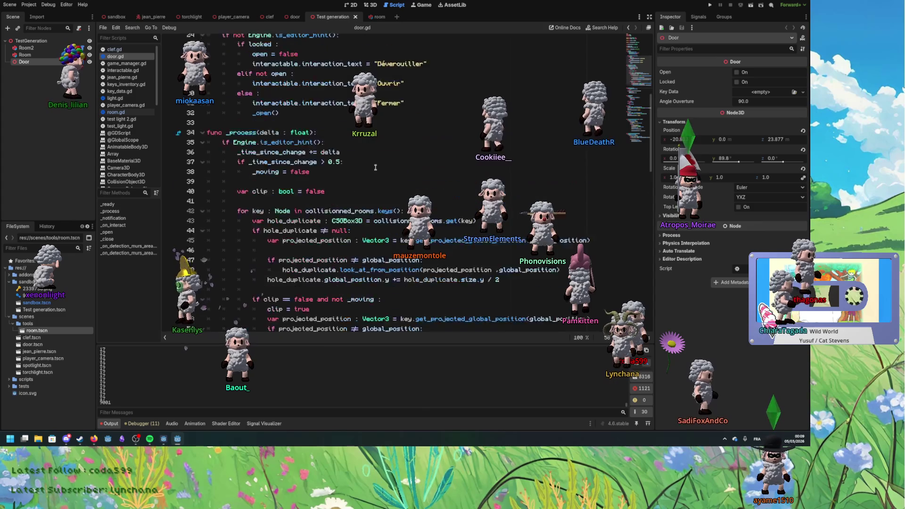
left_click(341, 276)
key("BackSpace")
type("1")
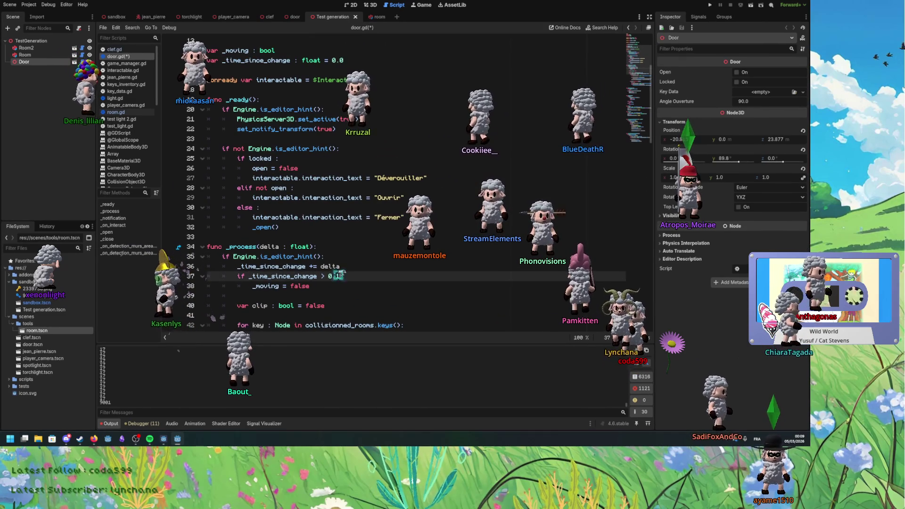
key("ctrl+F2")
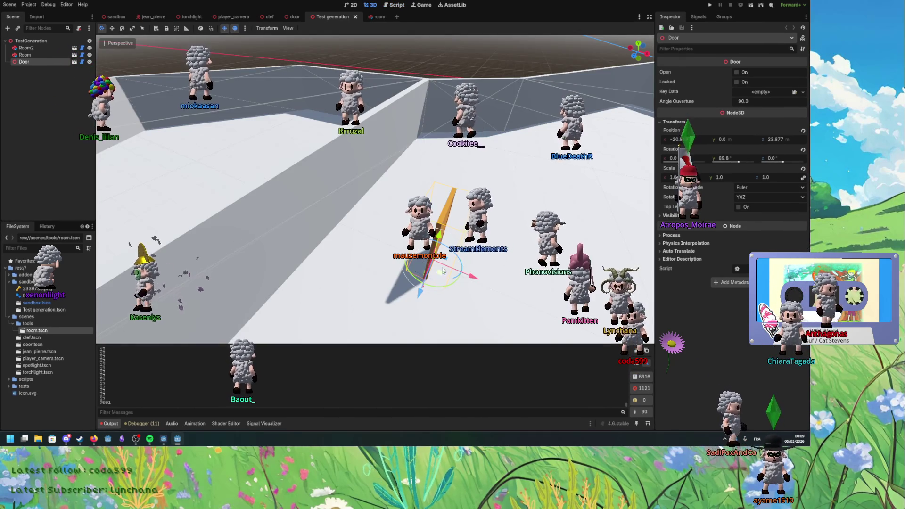
Step: Try sliding the door along the wall three times, undoing each move
mouse_move(436, 226)
left_mouse_down()
mouse_move(377, 207)
mouse_move(483, 211)
left_mouse_up()
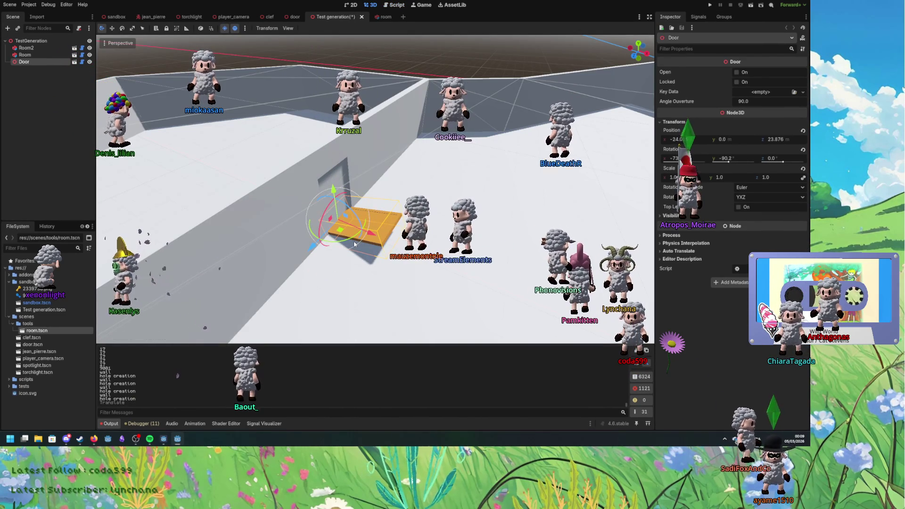
key("ctrl+z")
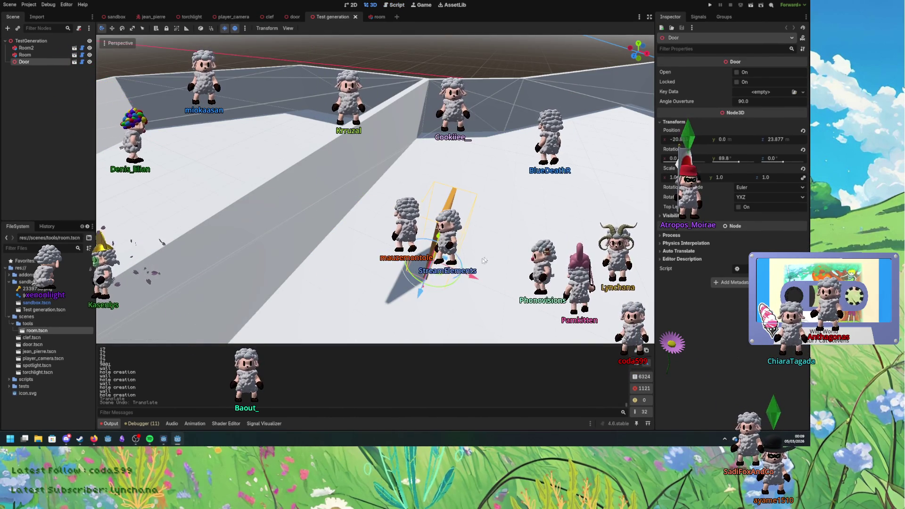
left_click_drag(398, 268, 328, 222)
key("ctrl+z")
left_click_drag(370, 264, 330, 224)
key("ctrl+z")
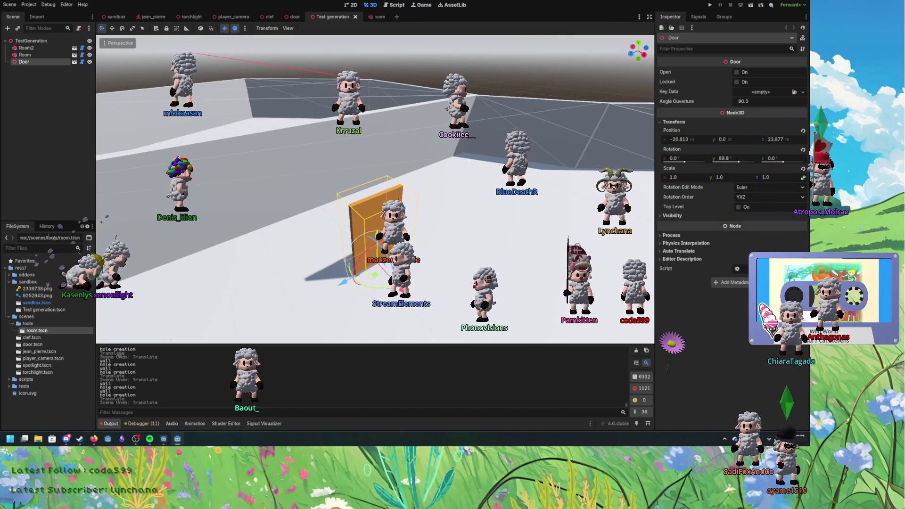
Step: Raise the settle threshold on line 37 from 0.1 to 0.3 seconds
left_click(394, 5)
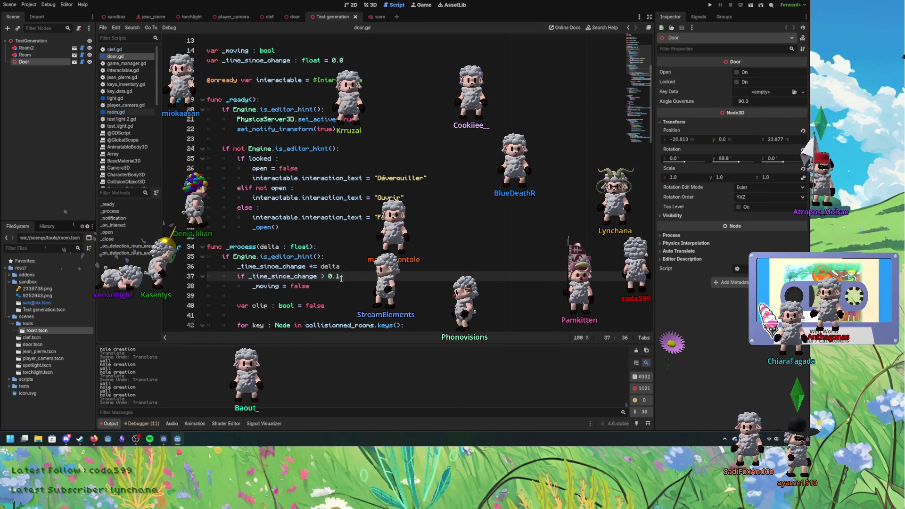
type("3")
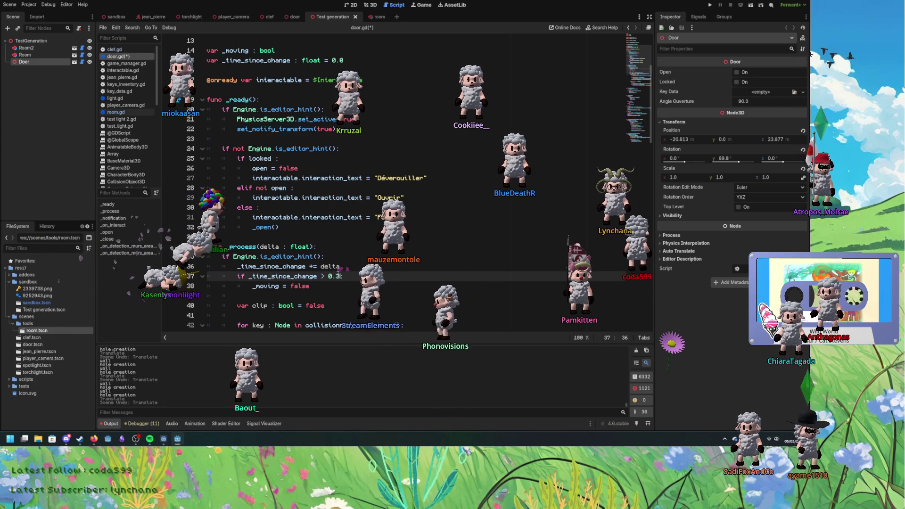
left_click(370, 5)
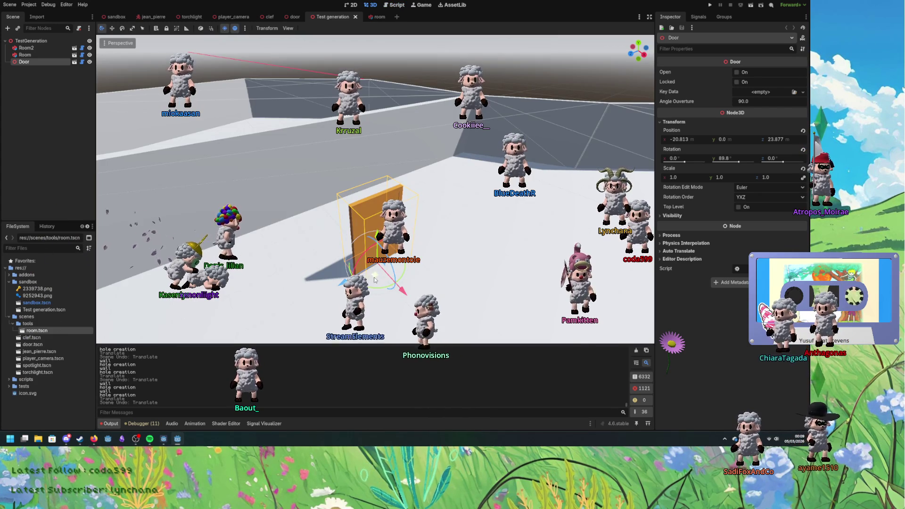
Step: Slide the door left along the wall to about -24.011, 0, 22.821 and inspect it from several angles
mouse_move(375, 228)
left_mouse_down()
mouse_move(341, 234)
mouse_move(319, 215)
left_mouse_up()
mouse_move(408, 223)
left_mouse_down()
mouse_move(366, 237)
mouse_move(427, 217)
mouse_move(407, 207)
mouse_move(395, 241)
mouse_move(349, 236)
mouse_move(329, 222)
left_mouse_up()
left_click_drag(400, 233, 349, 222)
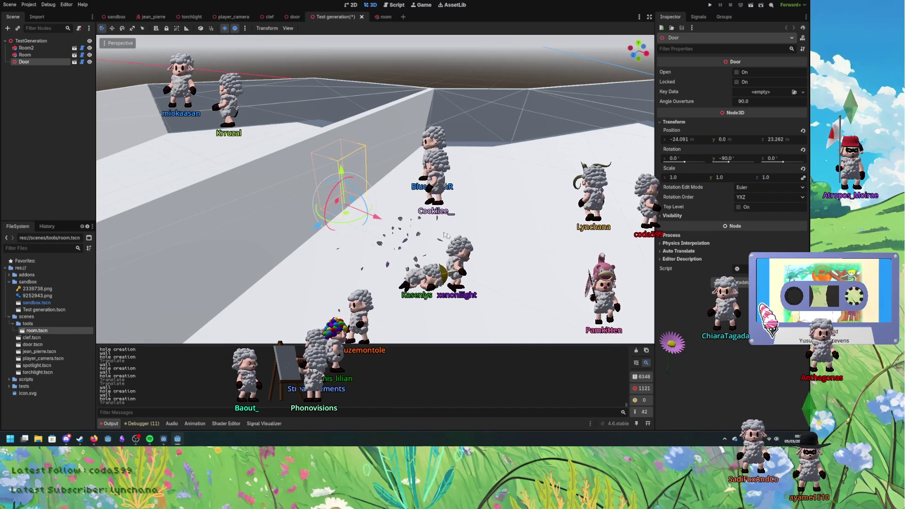
mouse_move(449, 236)
left_mouse_down()
mouse_move(414, 223)
mouse_move(508, 200)
mouse_move(500, 226)
mouse_move(471, 228)
mouse_move(385, 230)
mouse_move(331, 208)
left_mouse_up()
left_click(332, 209)
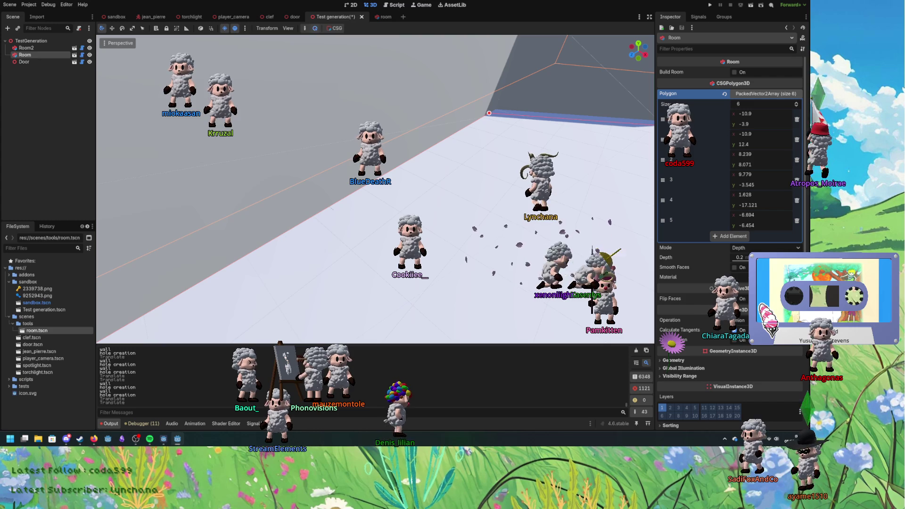
mouse_move(331, 208)
left_mouse_down()
mouse_move(343, 314)
mouse_move(372, 300)
mouse_move(405, 235)
mouse_move(428, 255)
mouse_move(419, 221)
mouse_move(445, 228)
left_mouse_up()
left_click(422, 217)
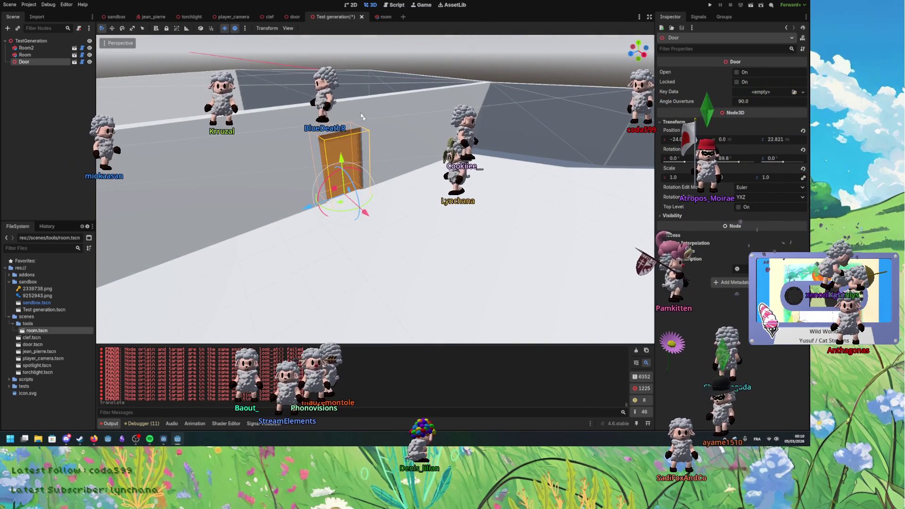
Step: Review get_projected_global_position, hole_duplicate and look_at_from_position on lines 45–48 of door.gd
left_click(396, 4)
scroll(375, 276, "down", 5)
scroll(375, 276, "up", 4)
scroll(376, 277, "down", 6)
scroll(375, 277, "down", 1)
double_click(321, 178)
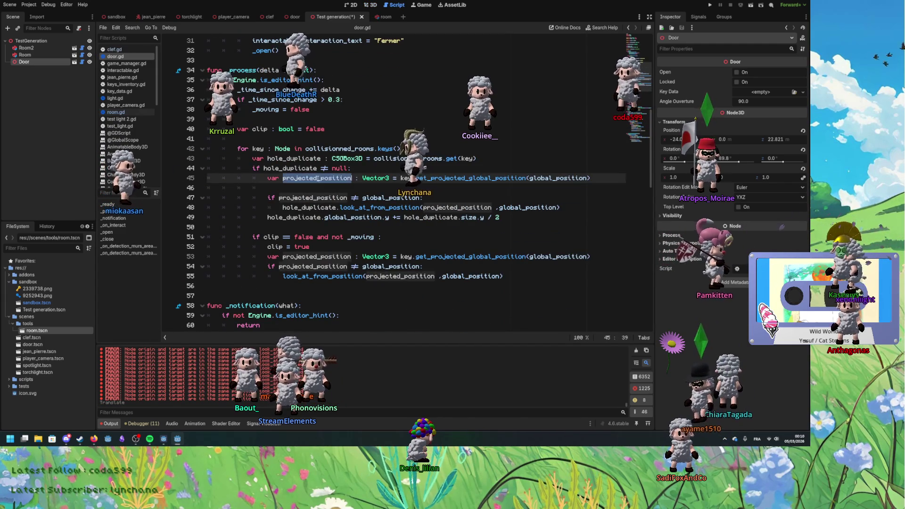
double_click(424, 177)
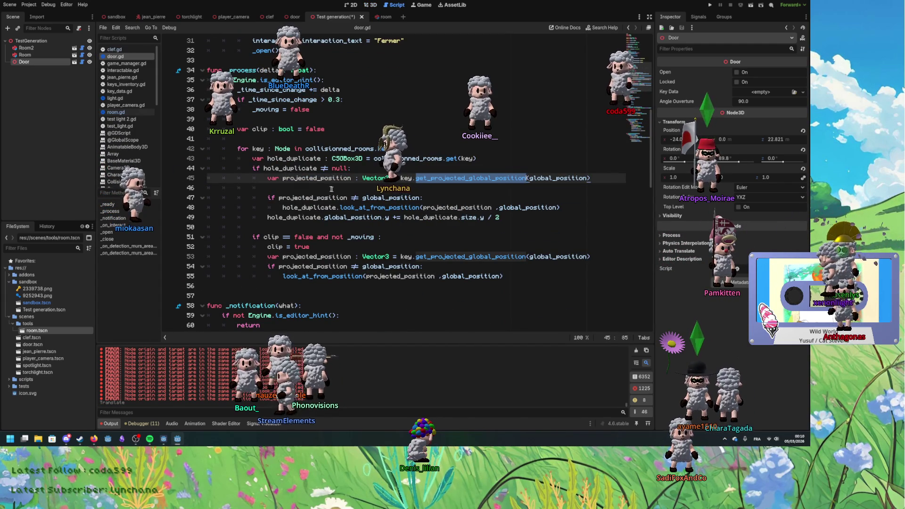
double_click(301, 207)
key("Up")
key("Up")
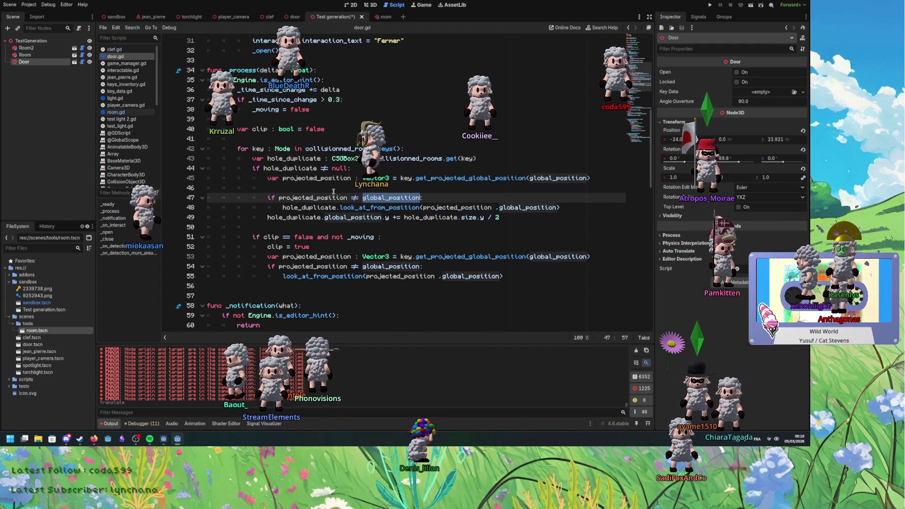
double_click(393, 210)
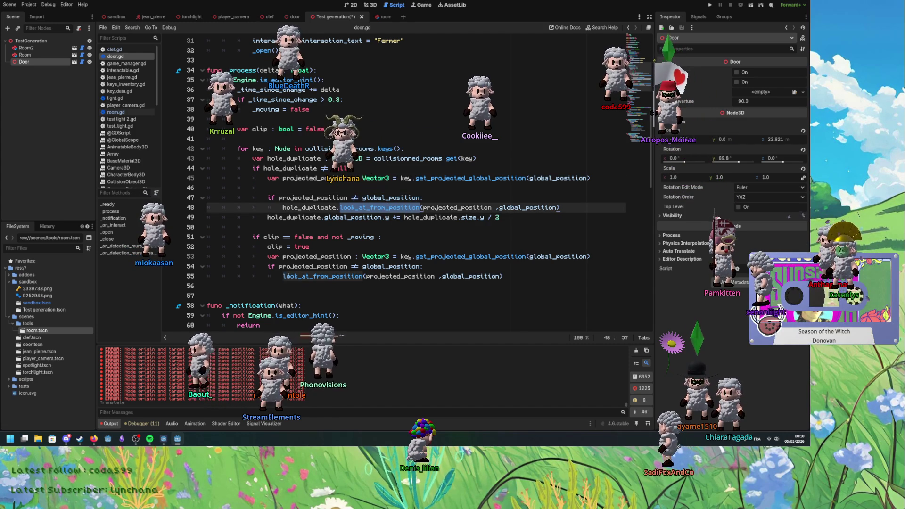
Step: Clear the look_at() error messages from the Output log
scroll(287, 276, "down", 14)
scroll(295, 273, "up", 13)
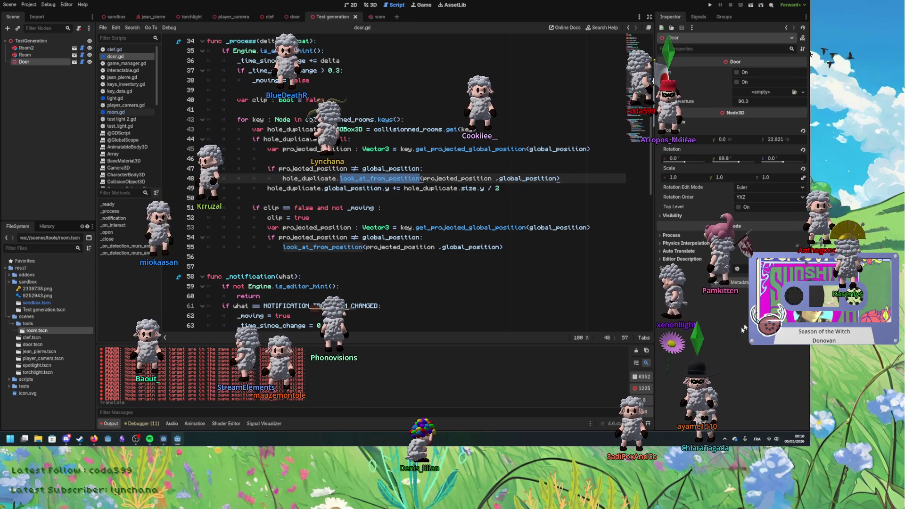
left_click(639, 354)
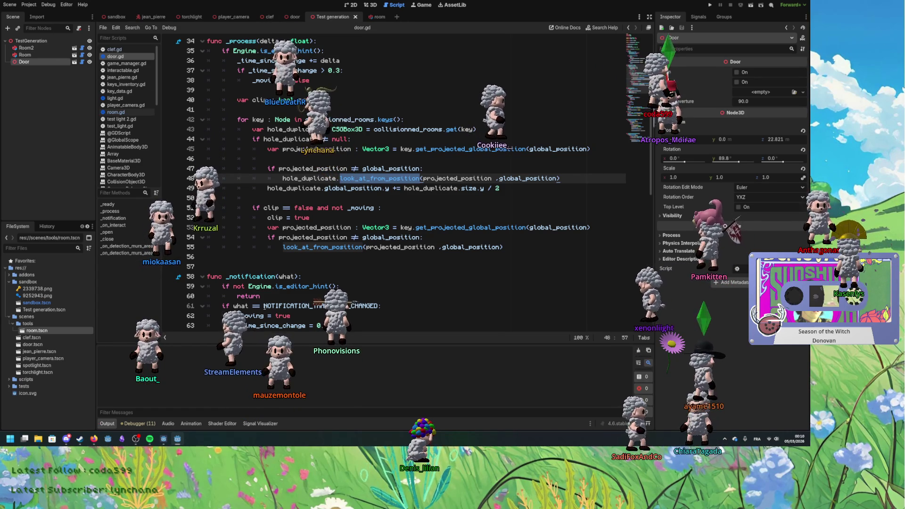
left_click(370, 5)
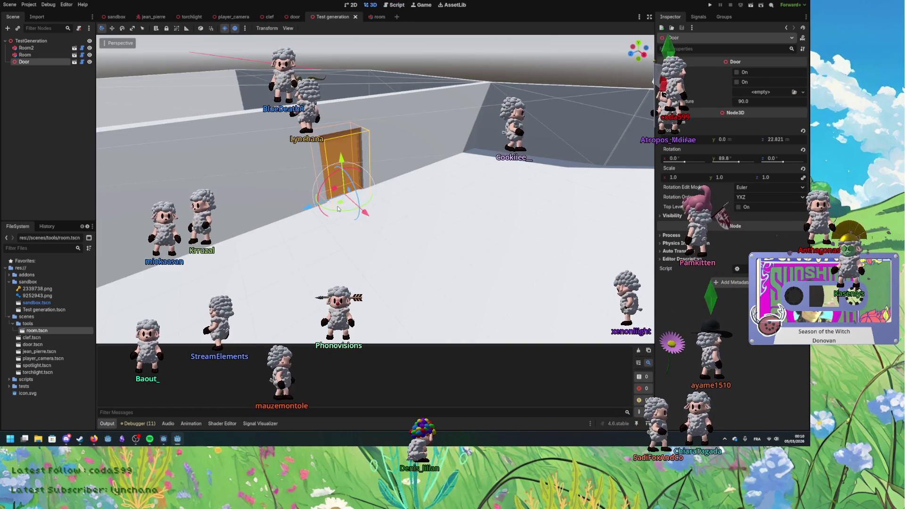
Step: Move the door into the wall and back out to -24.091, 0, 22.721, then reopen door.gd from sandbox
mouse_move(342, 208)
left_mouse_down()
mouse_move(376, 222)
mouse_move(473, 218)
mouse_move(427, 236)
mouse_move(367, 220)
left_mouse_up()
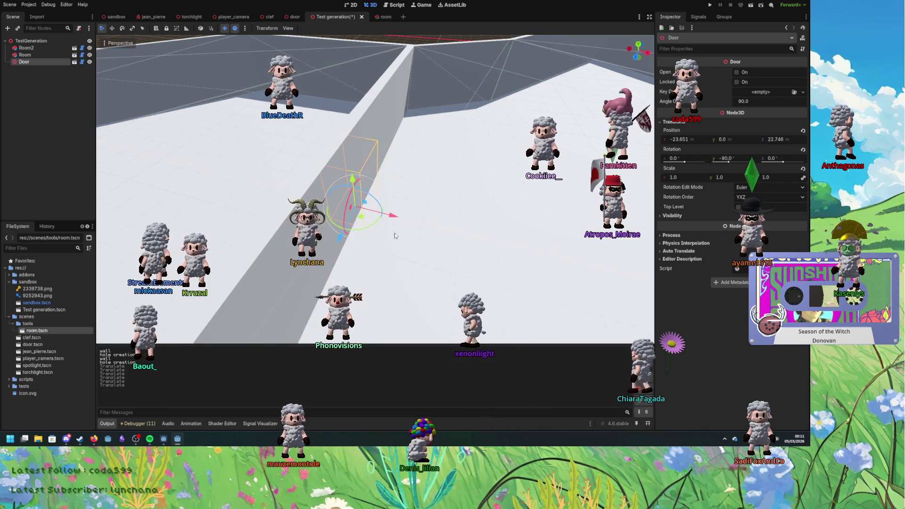
mouse_move(363, 217)
left_mouse_down()
mouse_move(384, 222)
mouse_move(344, 221)
left_mouse_up()
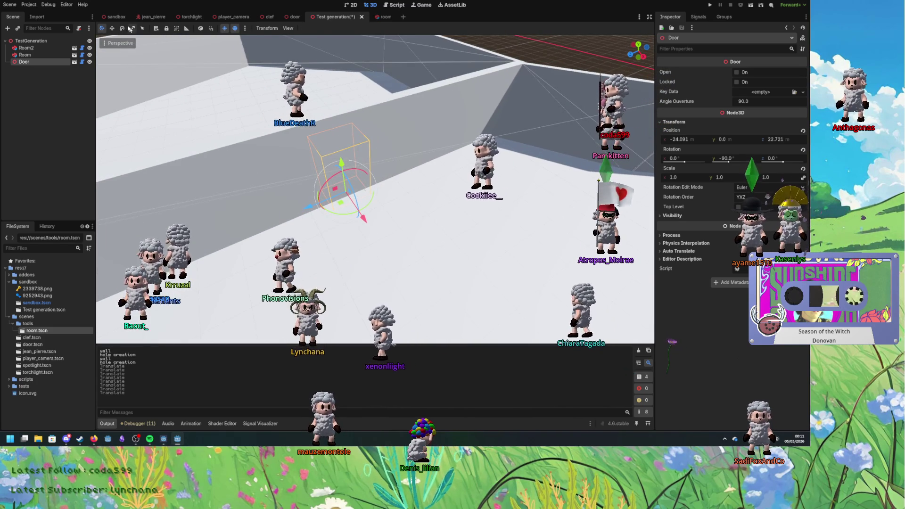
left_click(116, 17)
left_click(395, 5)
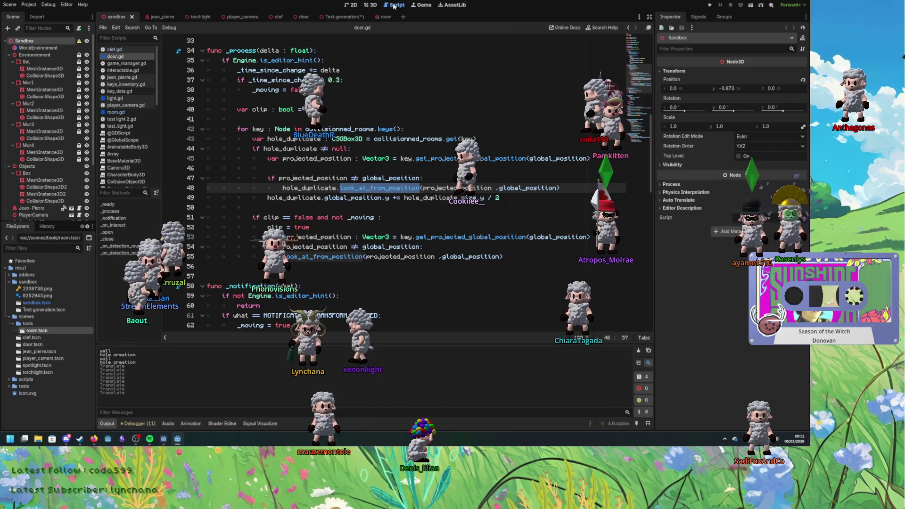
Step: Add print("wall") after line 108 in the _on_detection_murs_area_exited handler
scroll(352, 209, "down", 15)
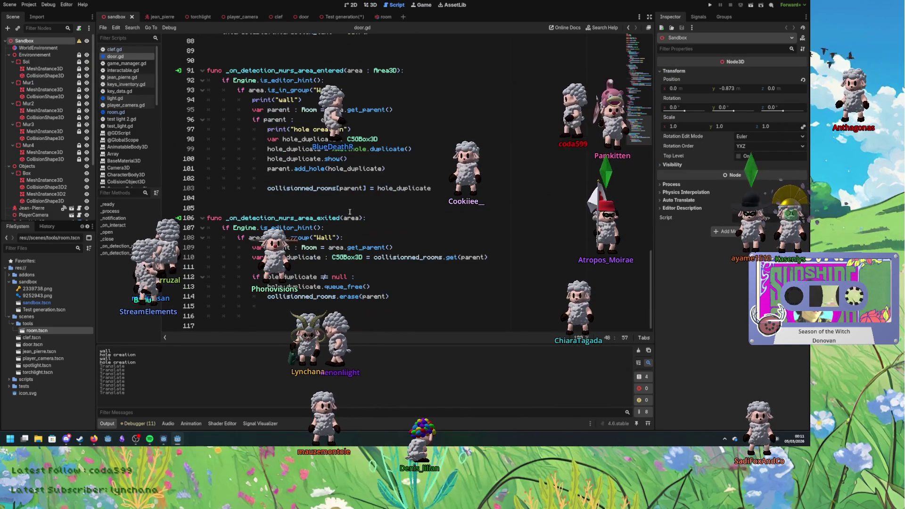
left_click(372, 247)
left_click(385, 226)
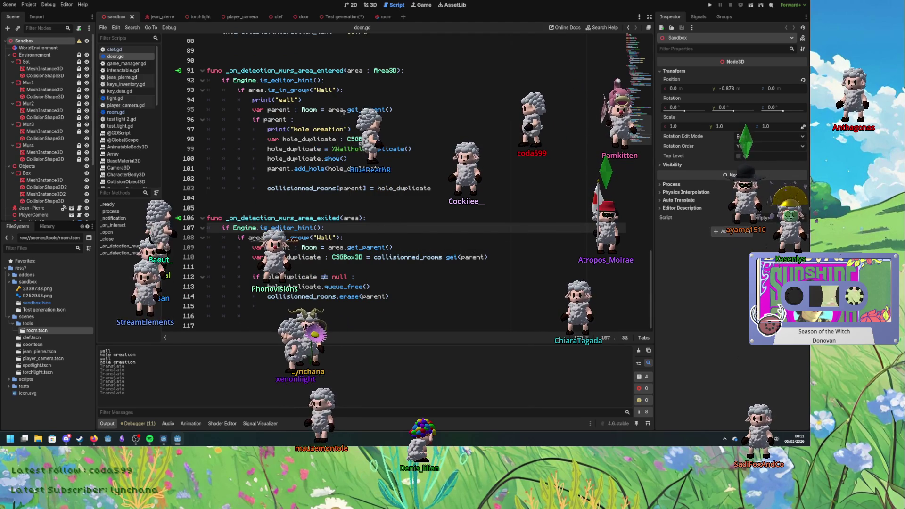
left_click(377, 234)
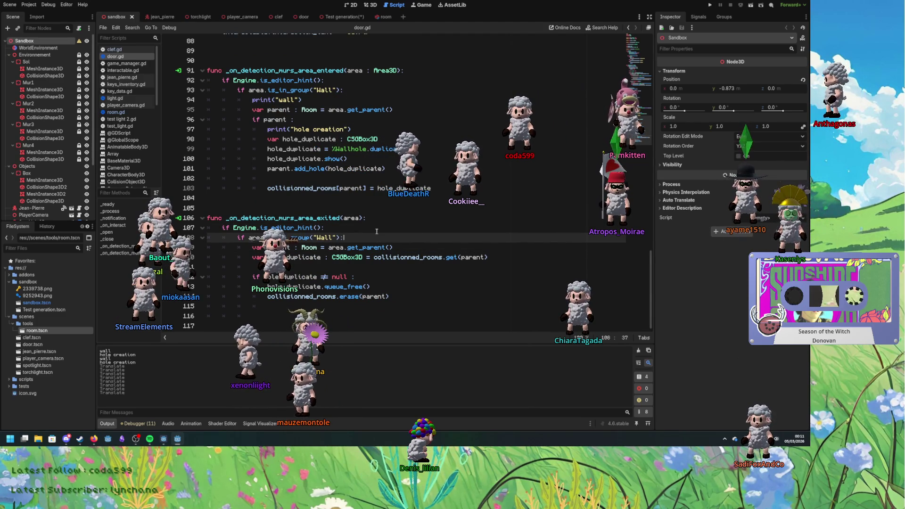
key("Return")
type("print(")
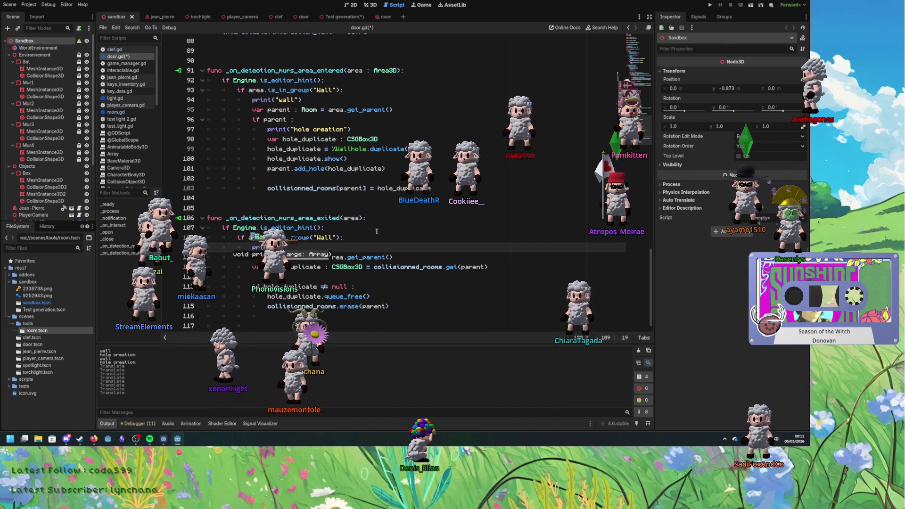
type("\"wall\")")
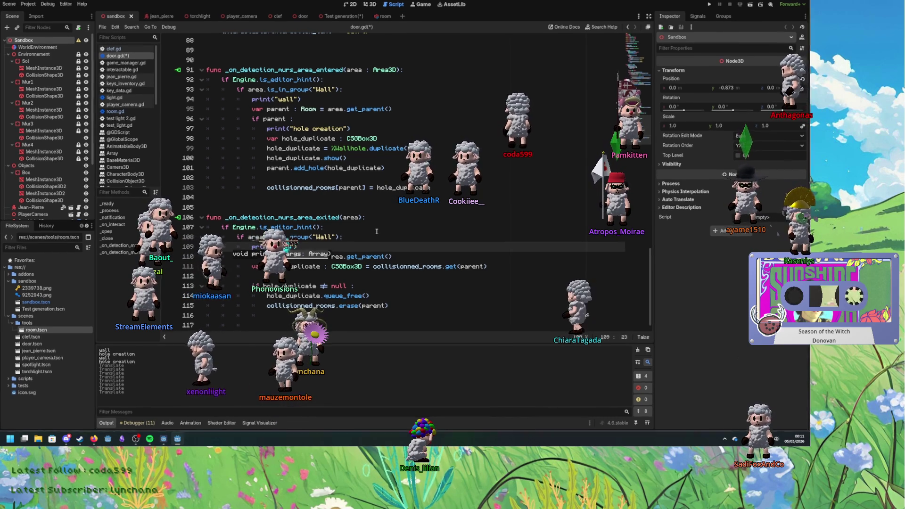
Step: Save door.gd and drag the door across the wall in the Test generation scene
left_click(370, 5)
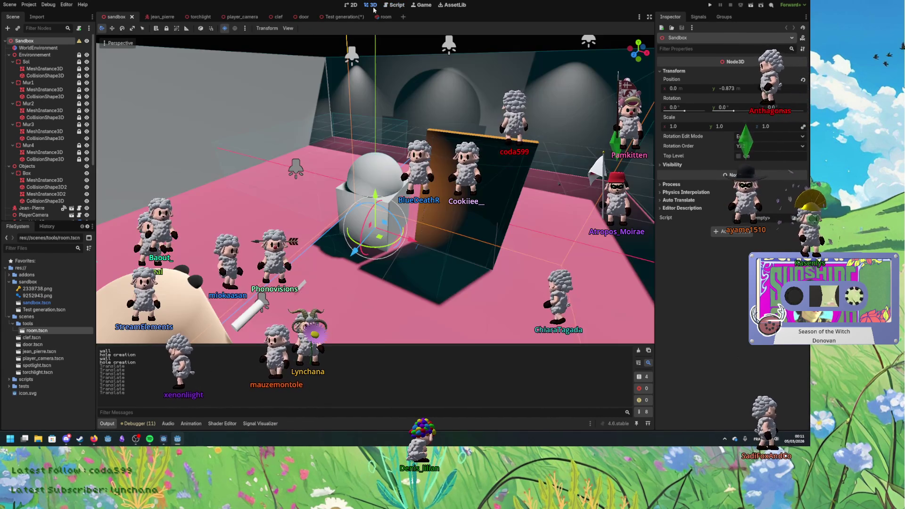
left_click(349, 6)
left_click(370, 4)
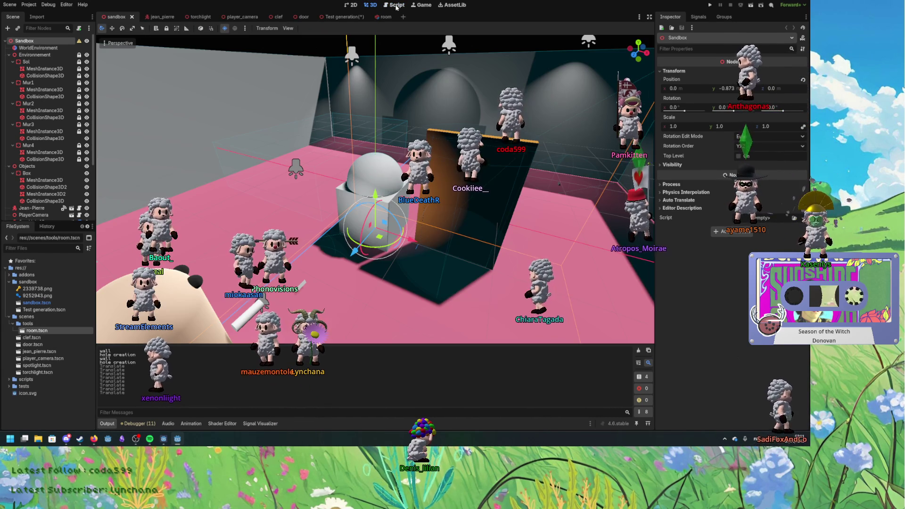
left_click(344, 17)
key("ctrl+s")
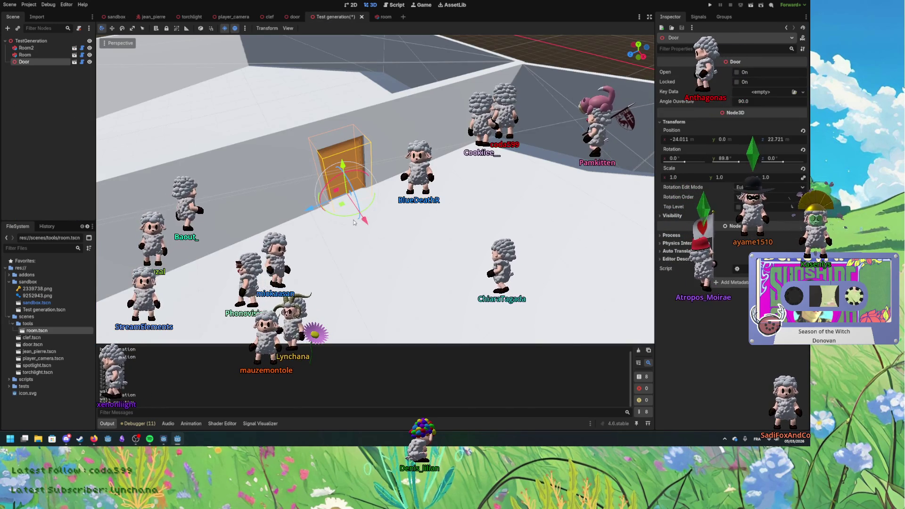
mouse_move(343, 212)
left_mouse_down()
mouse_move(371, 210)
mouse_move(405, 232)
mouse_move(371, 189)
left_mouse_up()
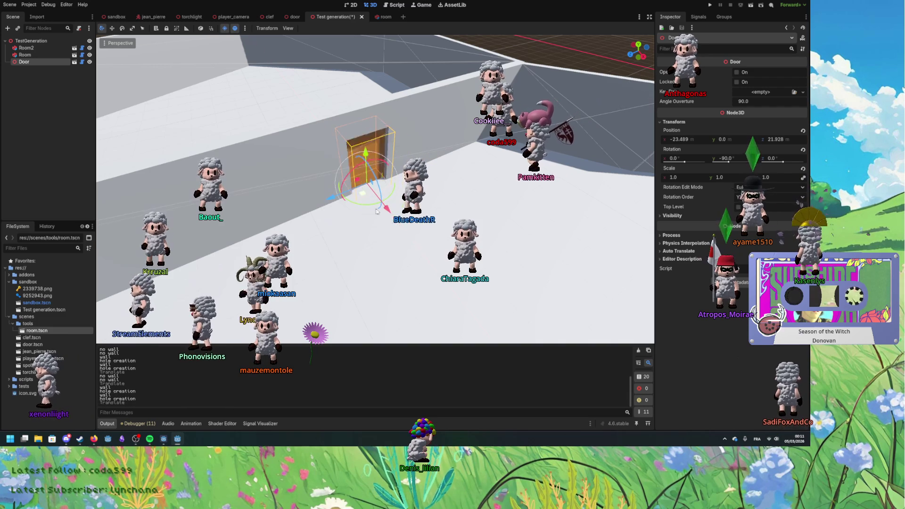